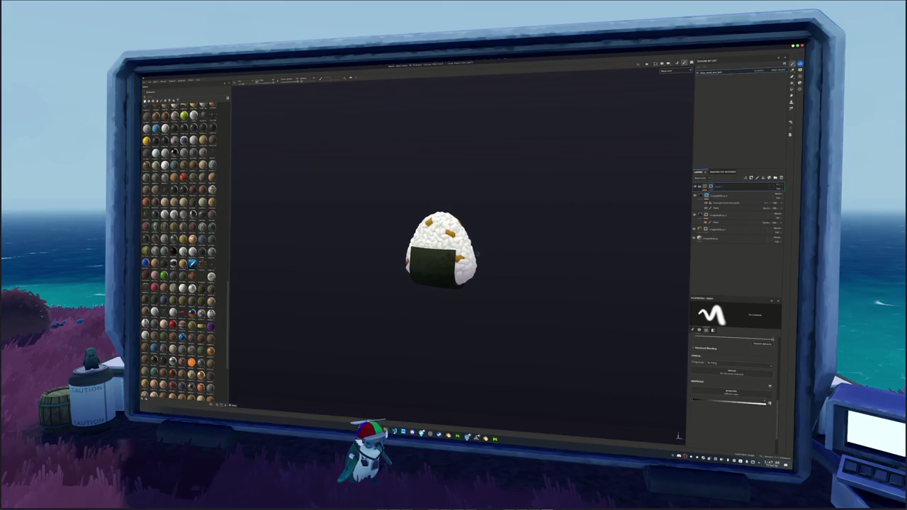
Export the onigiri textures from Substance 3D Painter and return to the Godot editor
key(ctrl+shift+e)
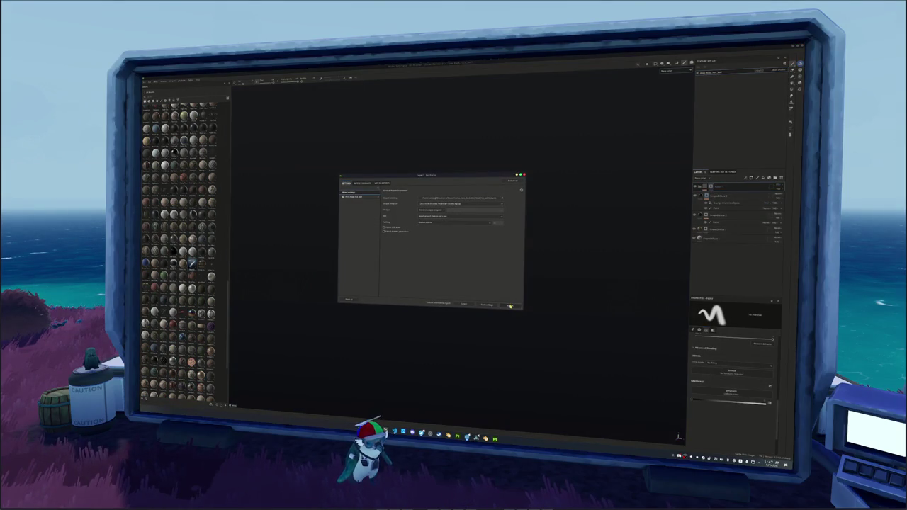
click(509, 306)
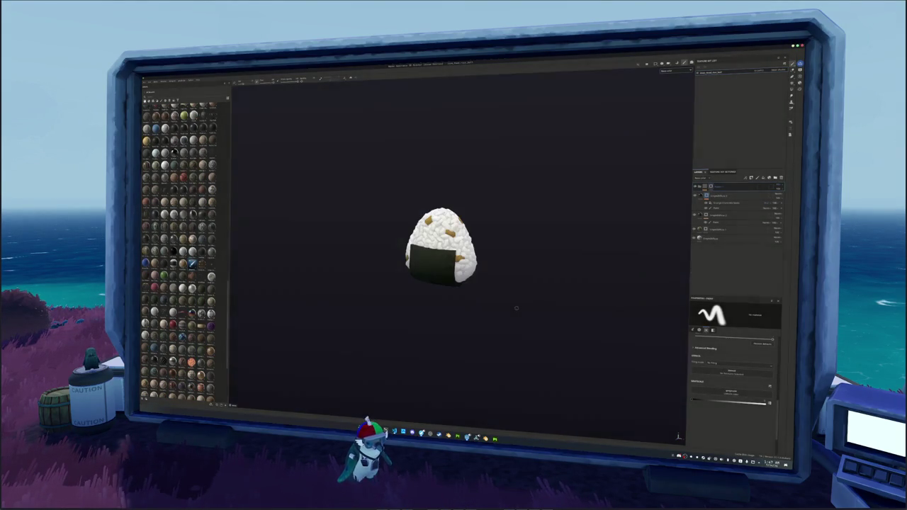
click(467, 436)
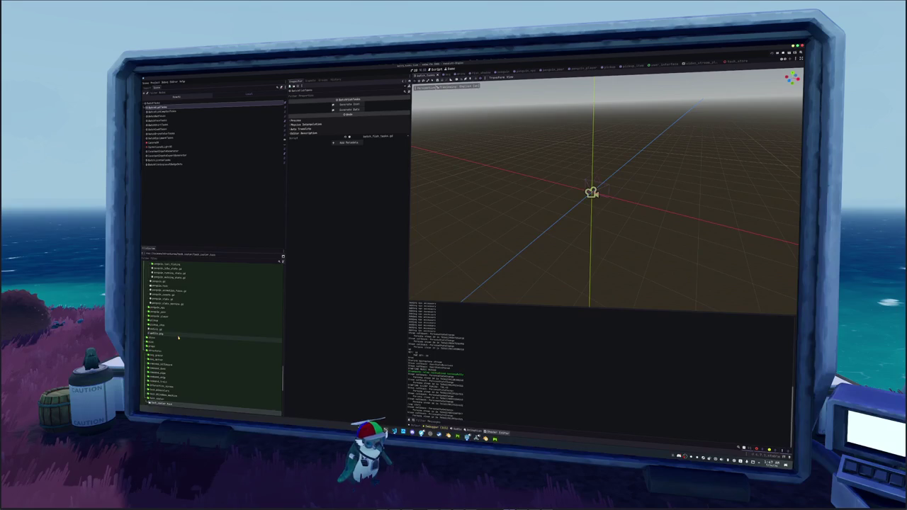
Duplicate the item_gumball_blue folder as item_food_rice_ball
scroll(174, 337, down, 3)
scroll(162, 345, down, 5)
scroll(153, 365, down, 5)
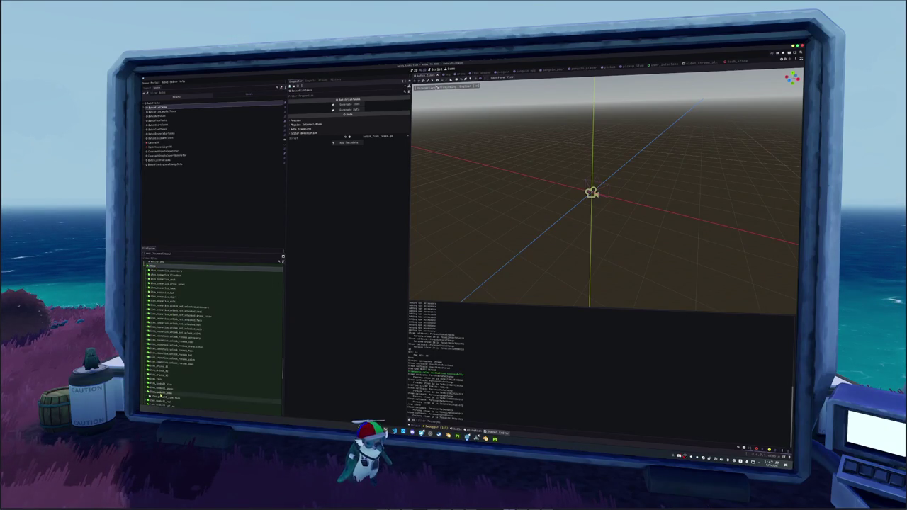
click(162, 384)
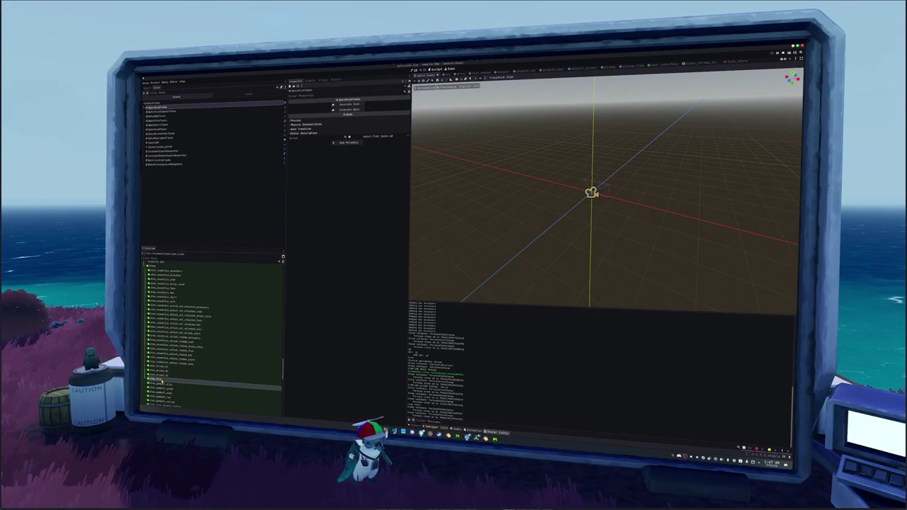
key(ctrl+d)
key(End)
key(BackSpace)
key(BackSpace)
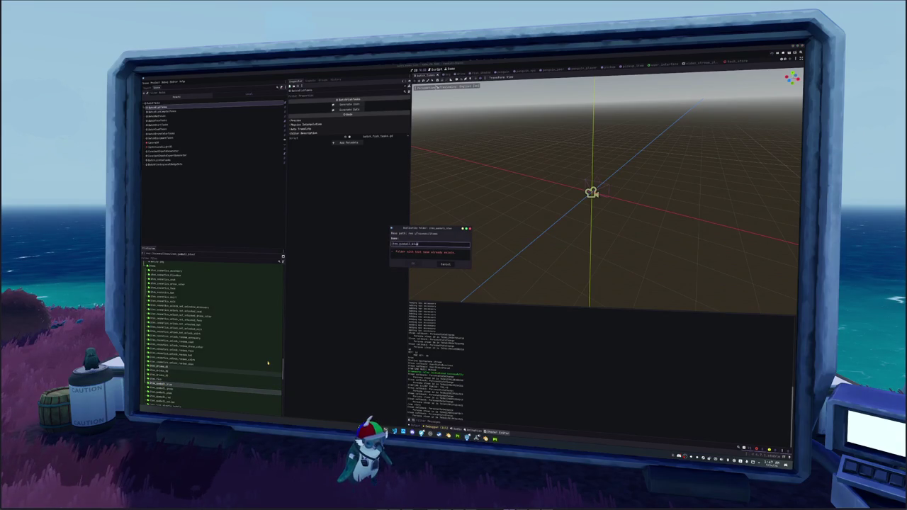
key(BackSpace)
key(BackSpace)
key(BackSpace)
text(f)
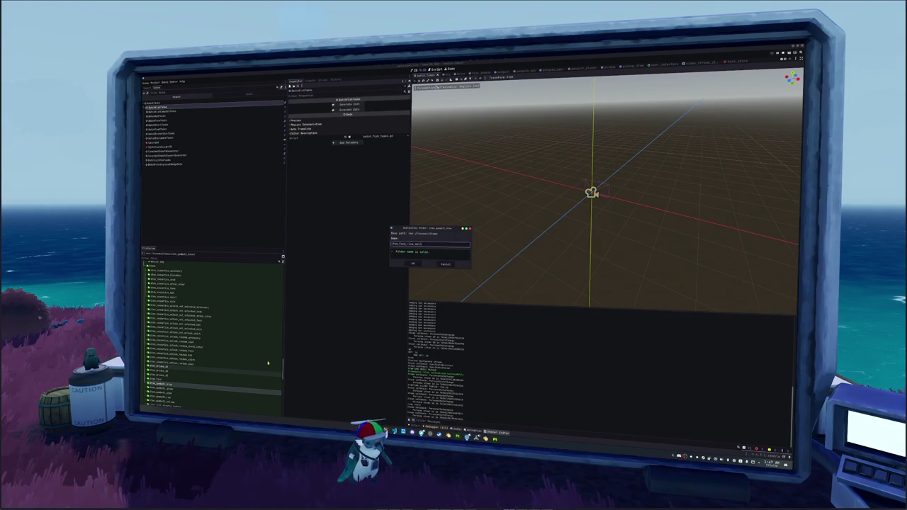
key(Return)
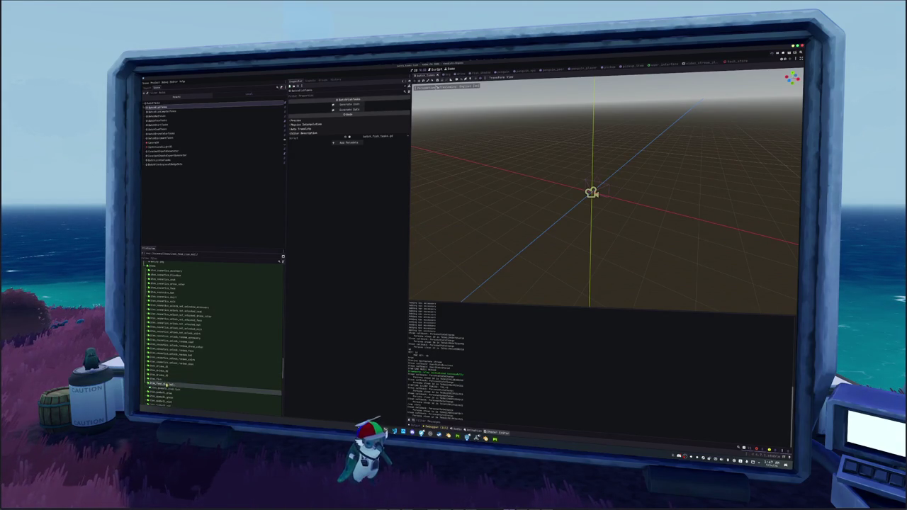
Rename the gumball_blue scene in the new folder and open it
scroll(165, 384, down, 3)
click(178, 335)
key(F2)
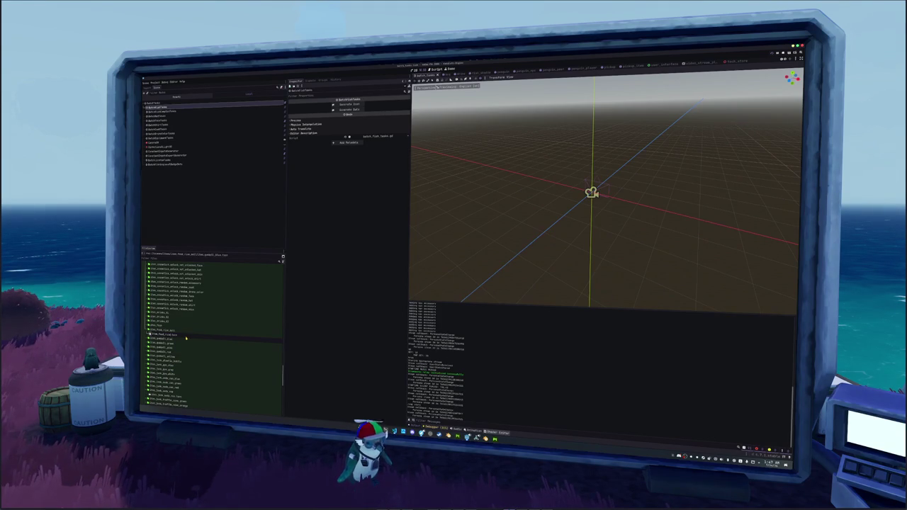
key(Return)
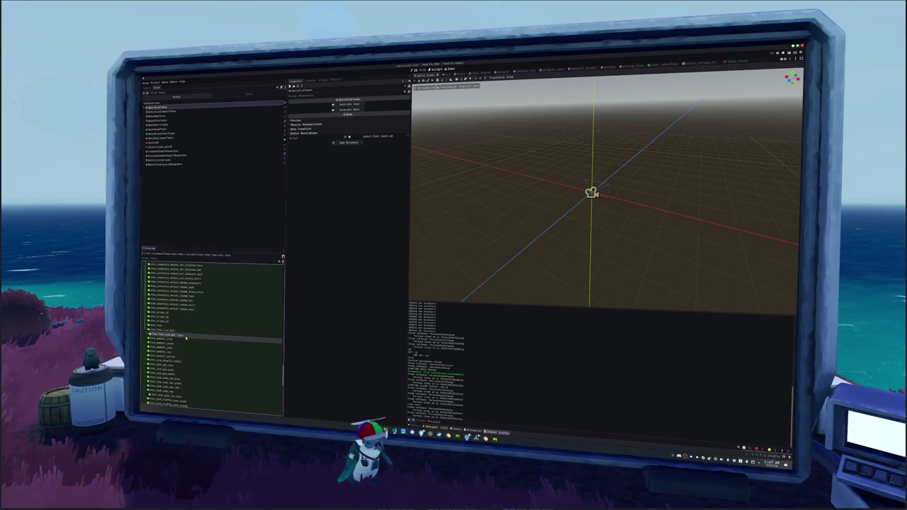
double_click(186, 336)
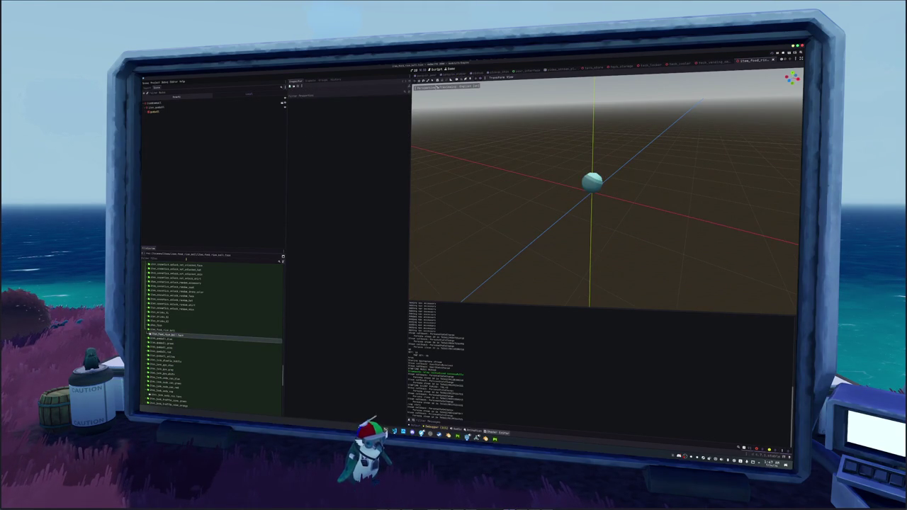
Add the rice_ball .glb model to the item scene and delete the old sphere mesh node
click(186, 260)
text(rice_ball)
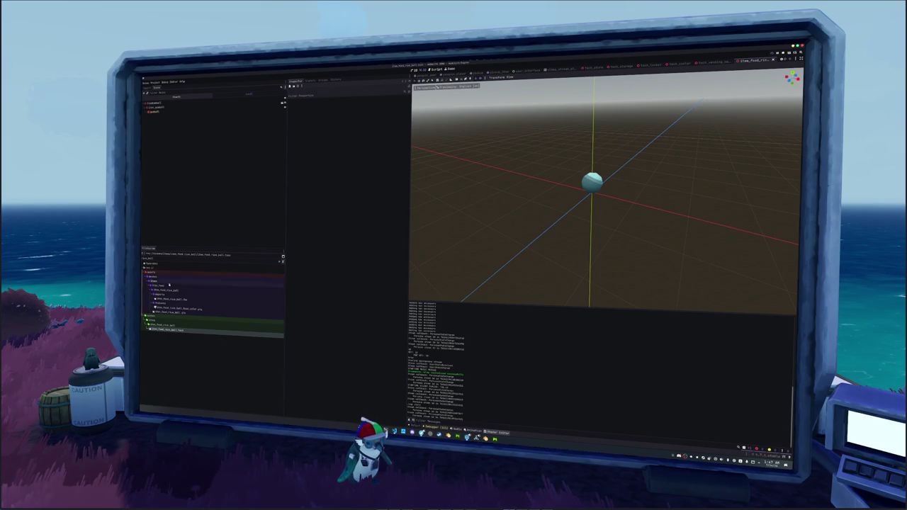
mouse_move(169, 313)
mouse_down()
mouse_move(210, 223)
mouse_move(159, 107)
mouse_up()
right_click(161, 114)
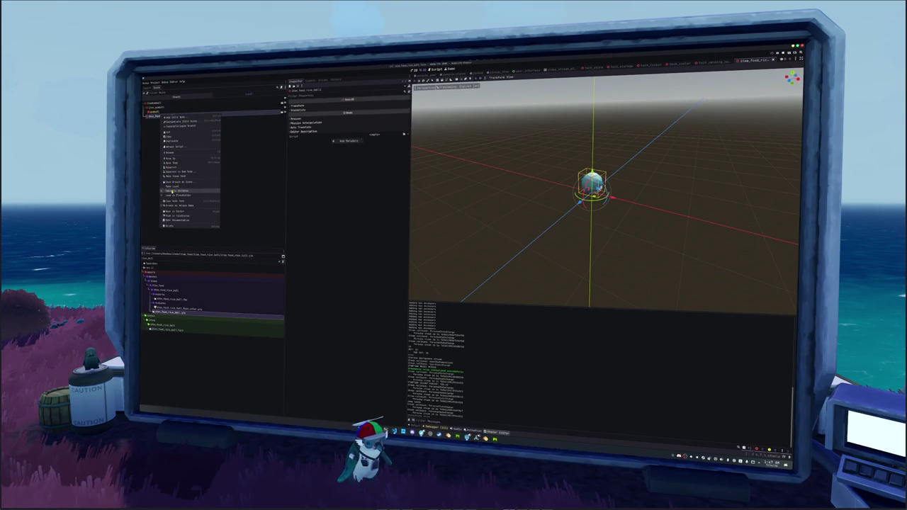
click(171, 192)
click(164, 120)
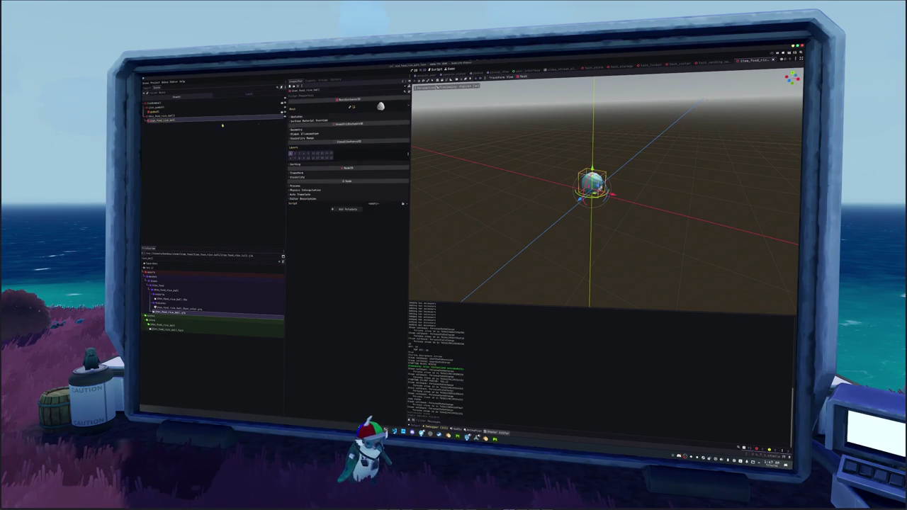
click(168, 107)
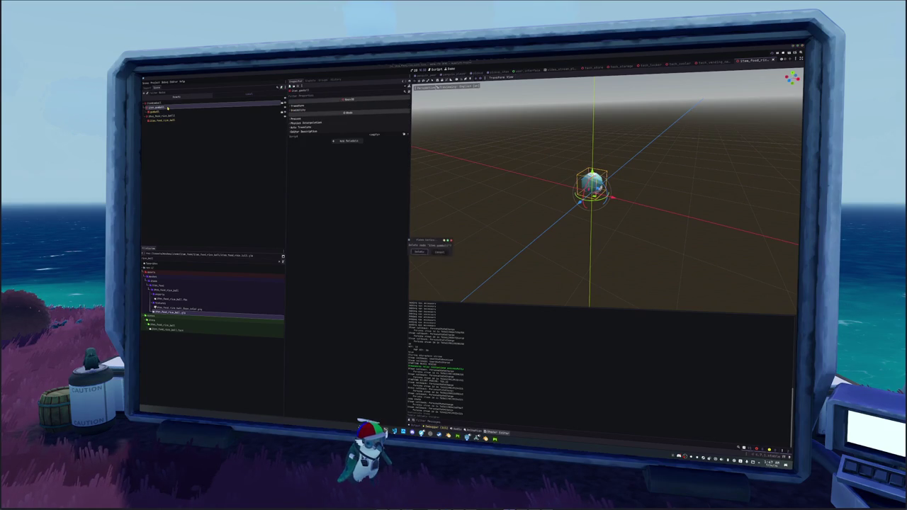
key(Delete)
click(167, 106)
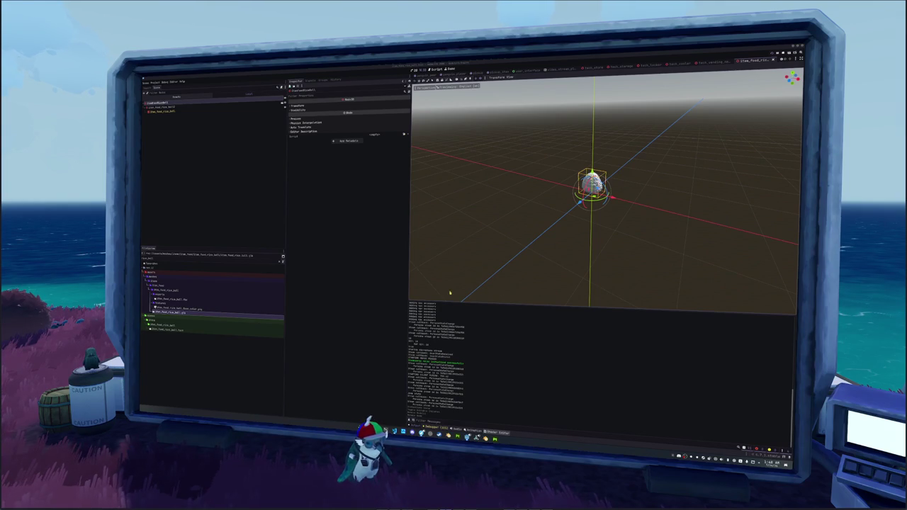
Bring up the actions menu for the item_food_rice_ball folder
right_click(188, 291)
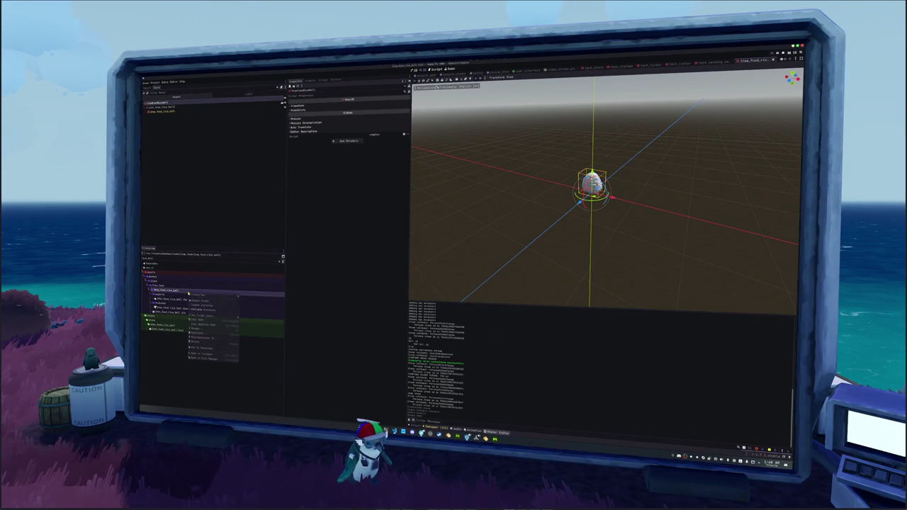
Create a 'materials' folder inside item_food_rice_ball
mouse_move(202, 294)
click(247, 297)
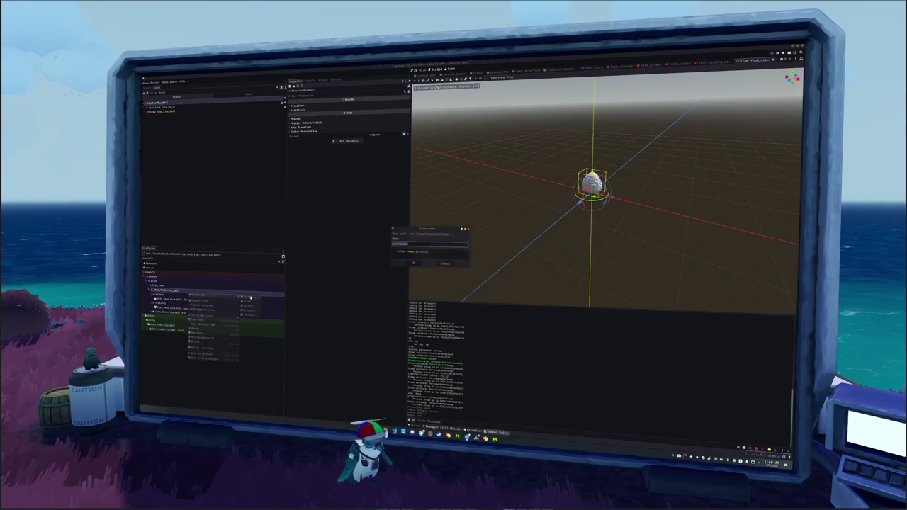
text(materials)
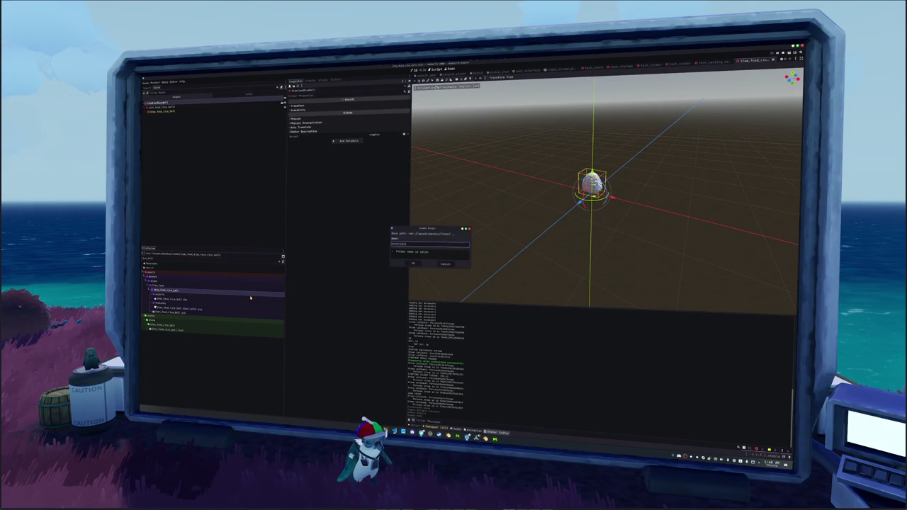
key(Return)
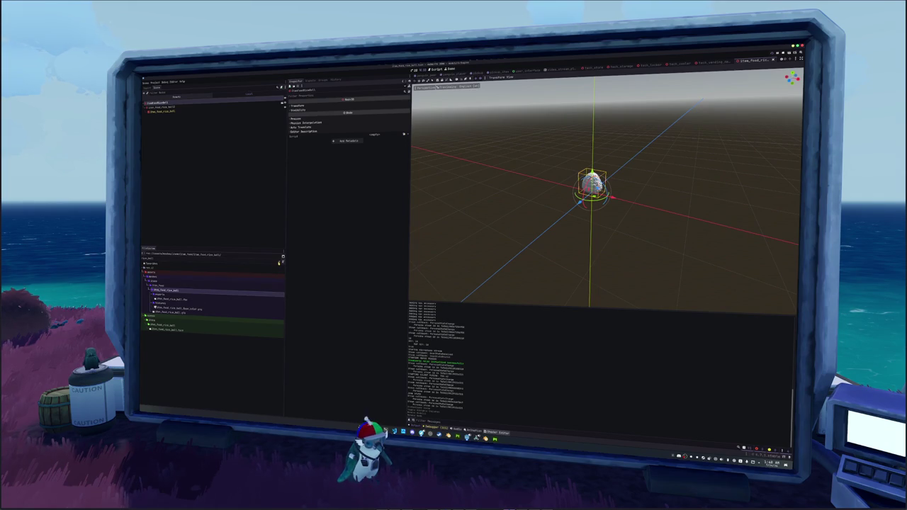
Create a StandardMaterial3D in materials saved as item_food_rice_ball_shader_material.tres
right_click(169, 333)
mouse_move(212, 338)
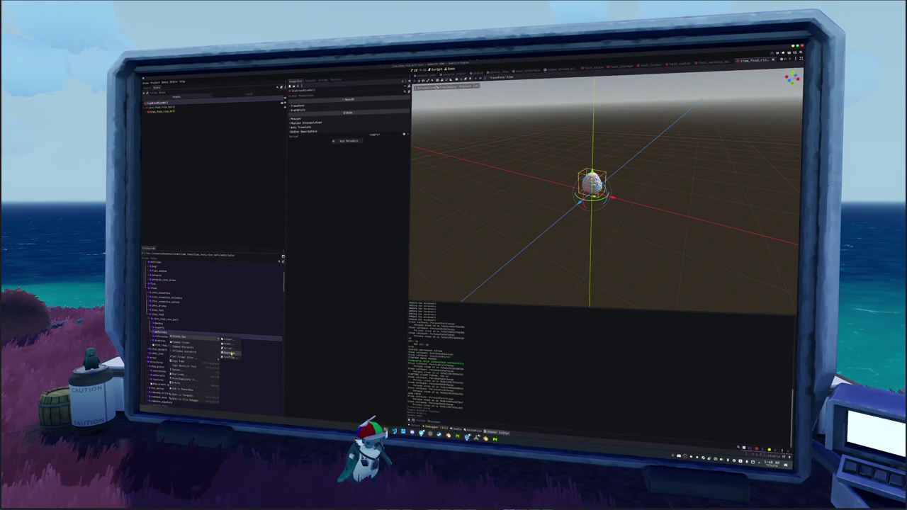
click(230, 353)
click(368, 260)
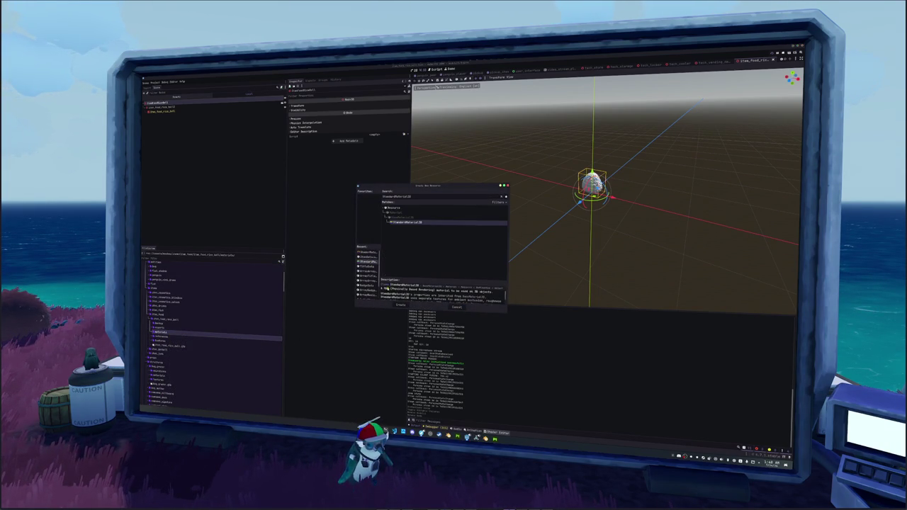
click(400, 305)
text(item_food_rice)
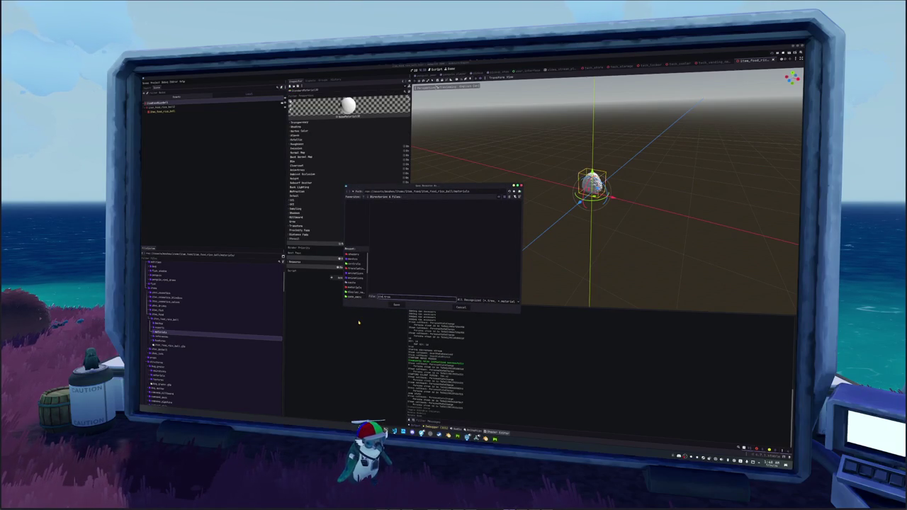
text(_ball_shader_mat)
key(Return)
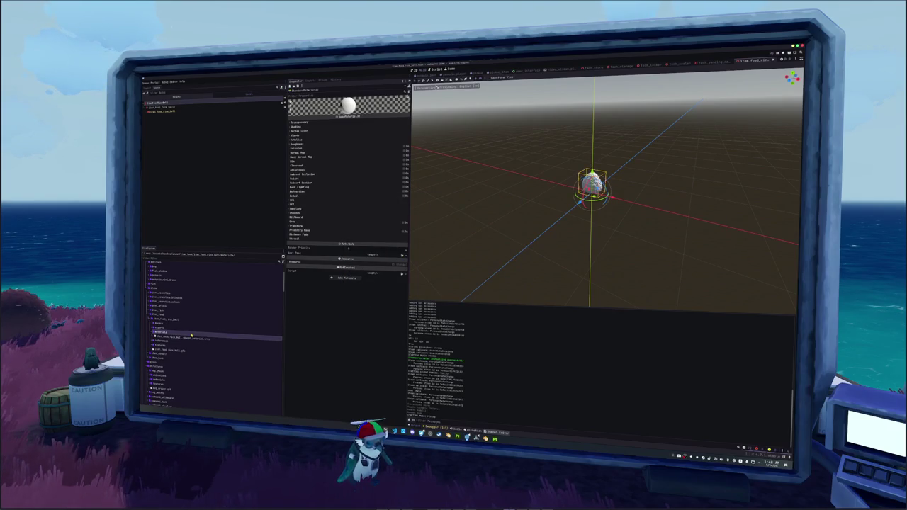
Assign the rice ball texture to the material's Albedo texture slot
click(190, 339)
click(323, 134)
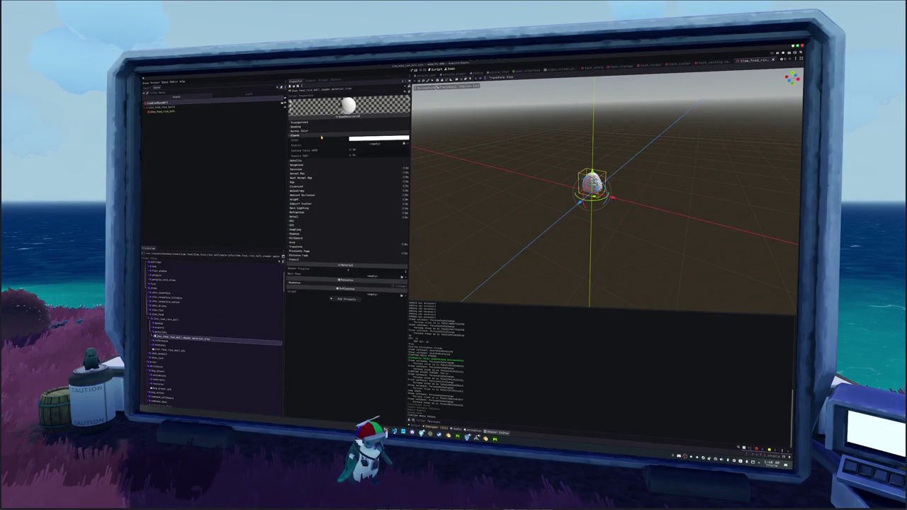
click(319, 123)
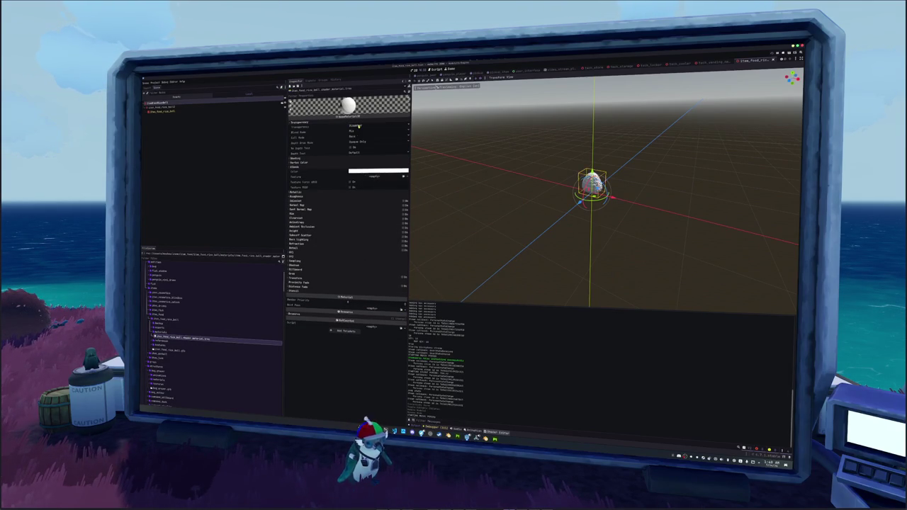
click(404, 176)
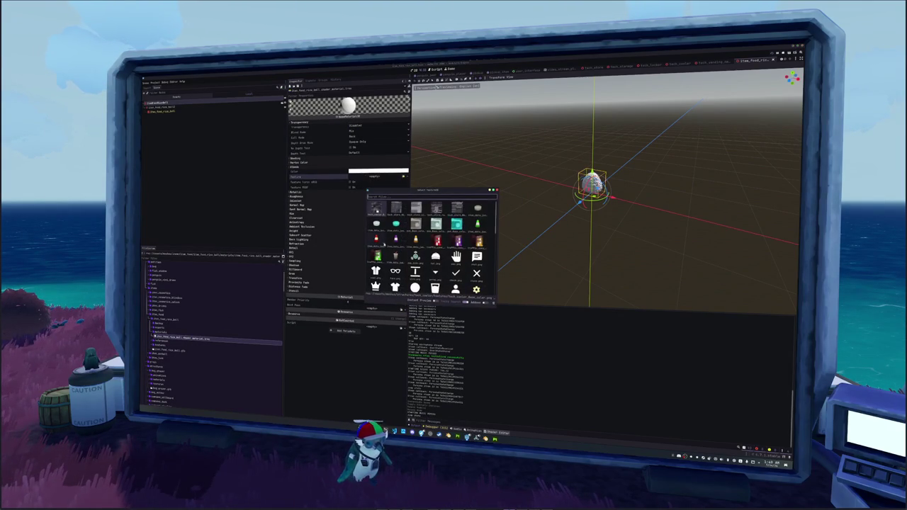
text(all)
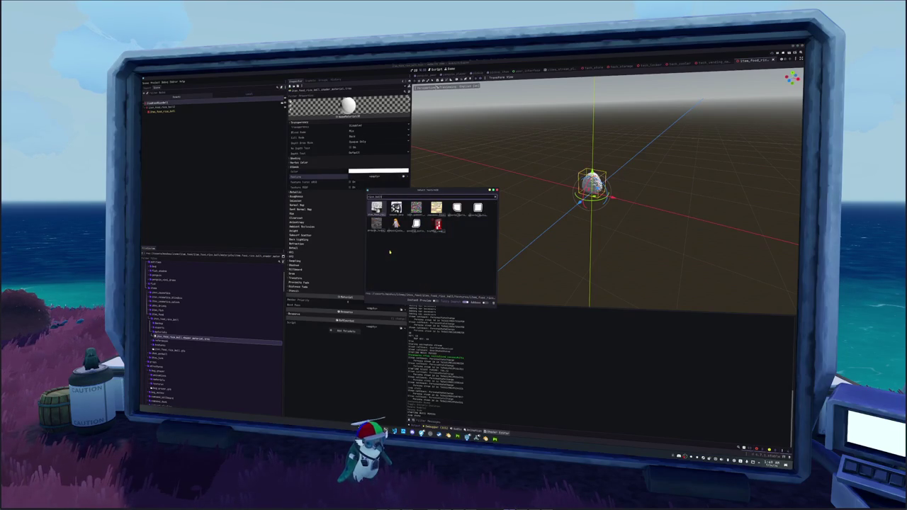
key(Return)
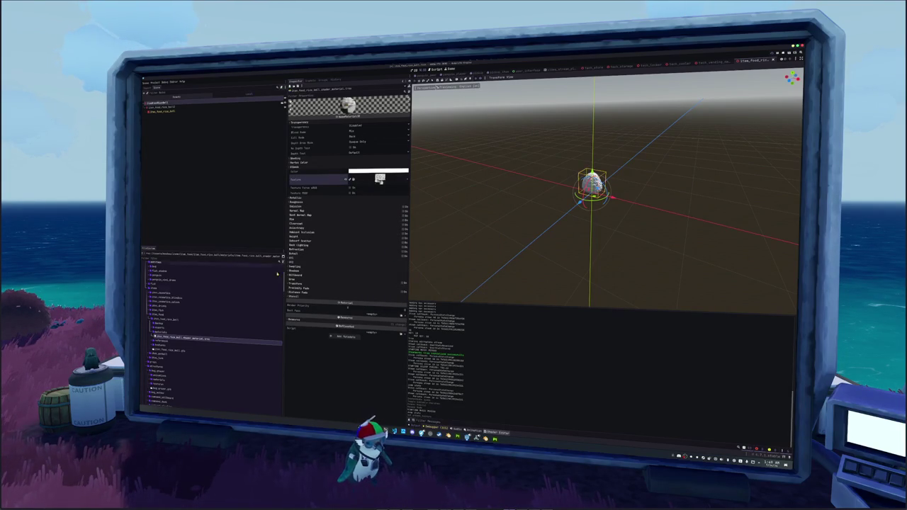
Convert the material to a ShaderMaterial using the cell shader, with the rice ball texture as albedo
right_click(202, 339)
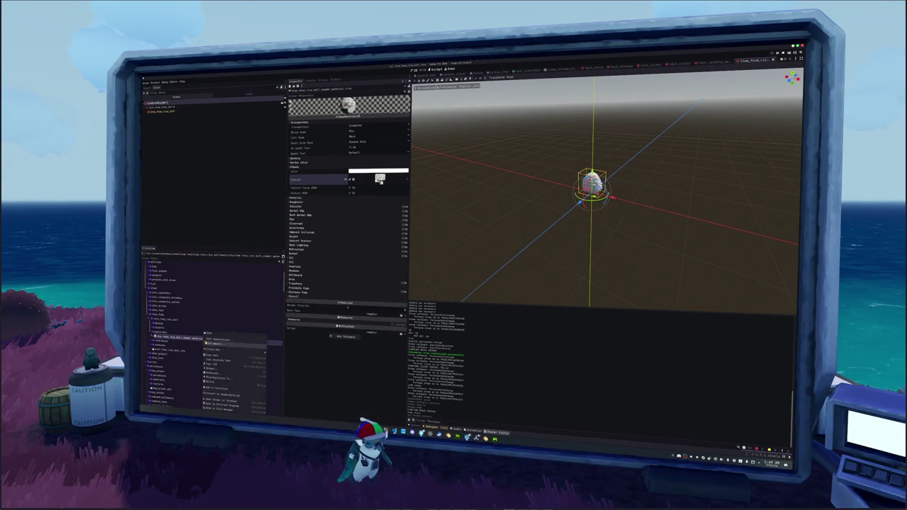
click(227, 389)
click(403, 253)
click(185, 340)
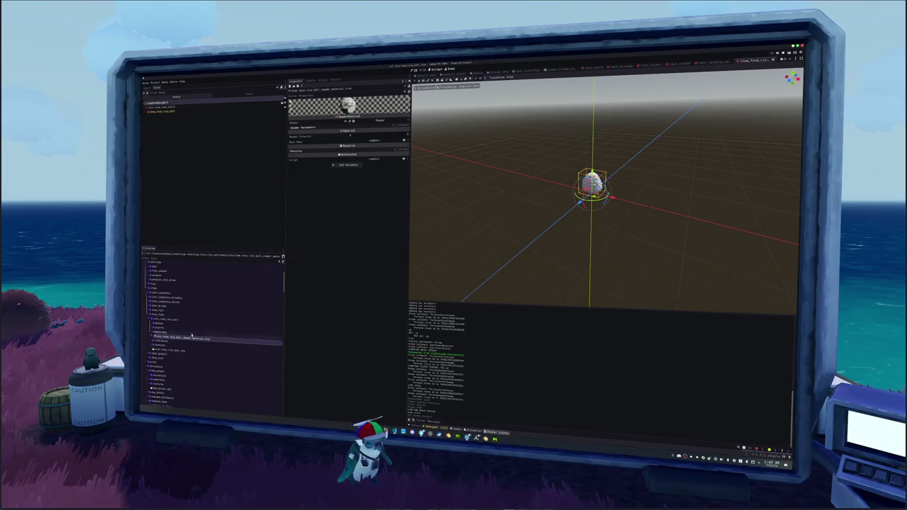
click(403, 119)
click(394, 133)
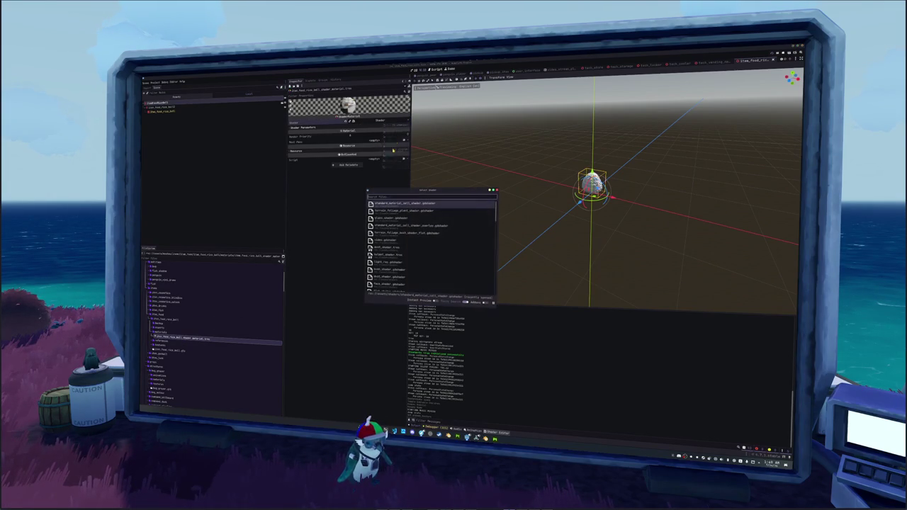
double_click(395, 206)
click(404, 131)
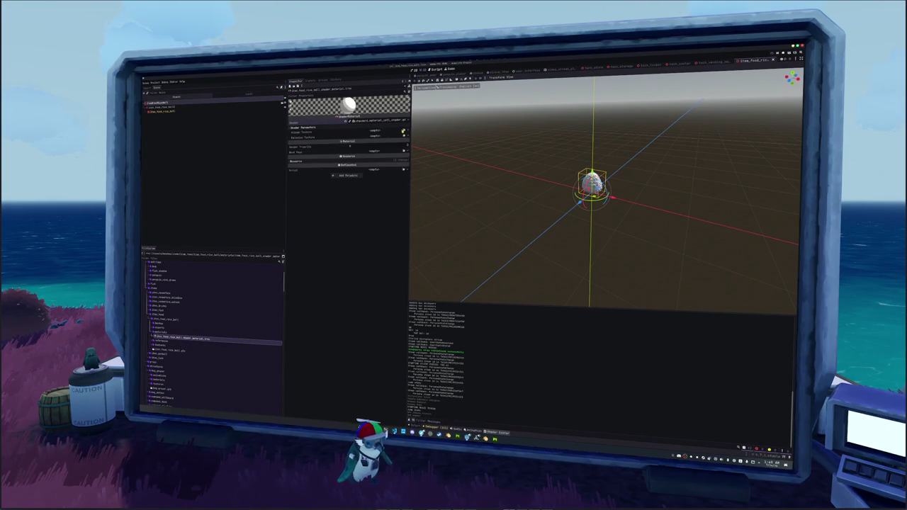
click(395, 145)
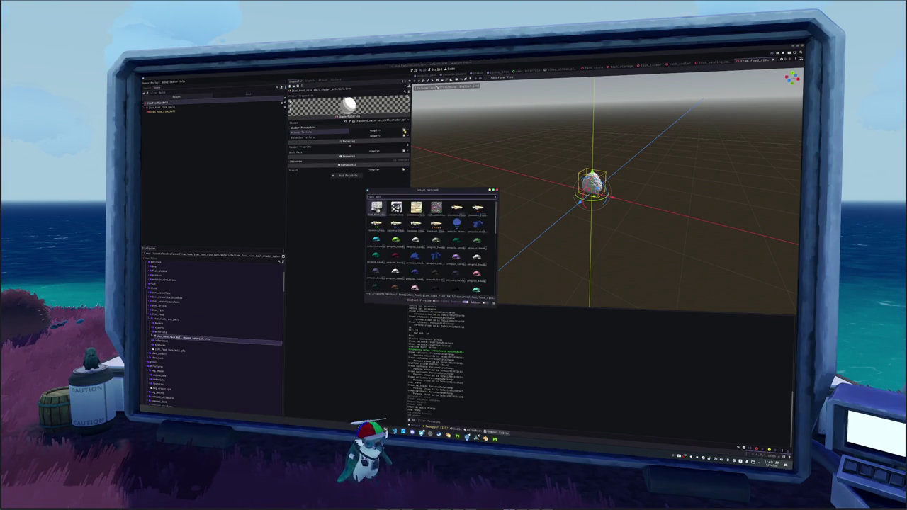
double_click(376, 207)
click(162, 111)
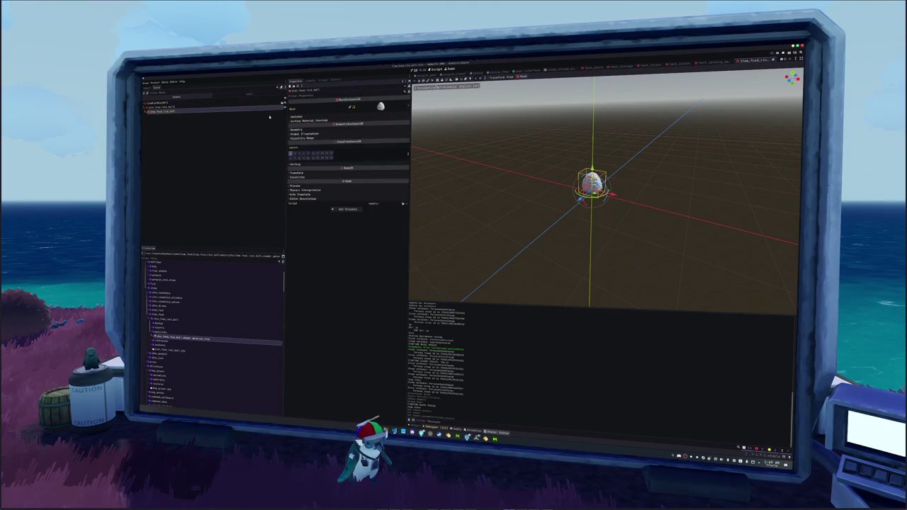
Set the white rice cell-shader material as the mesh's Material Override and orbit to check it
click(309, 131)
click(404, 132)
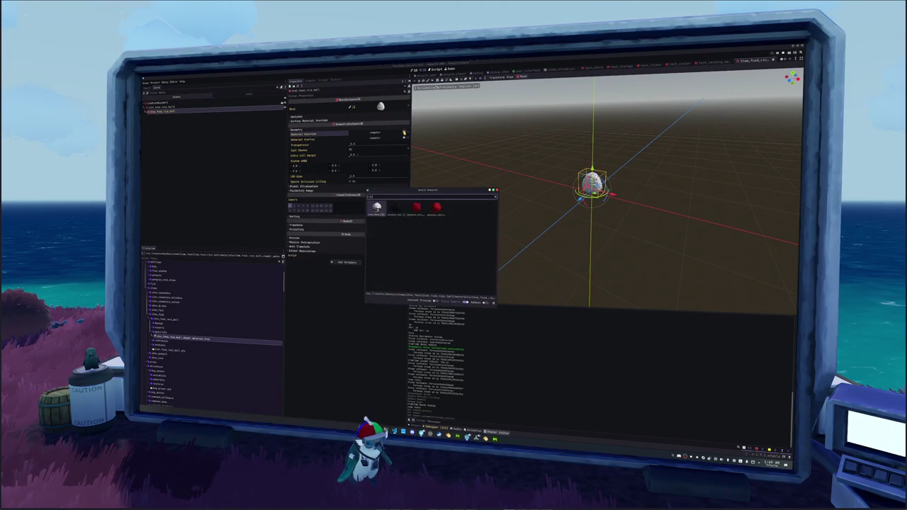
double_click(377, 207)
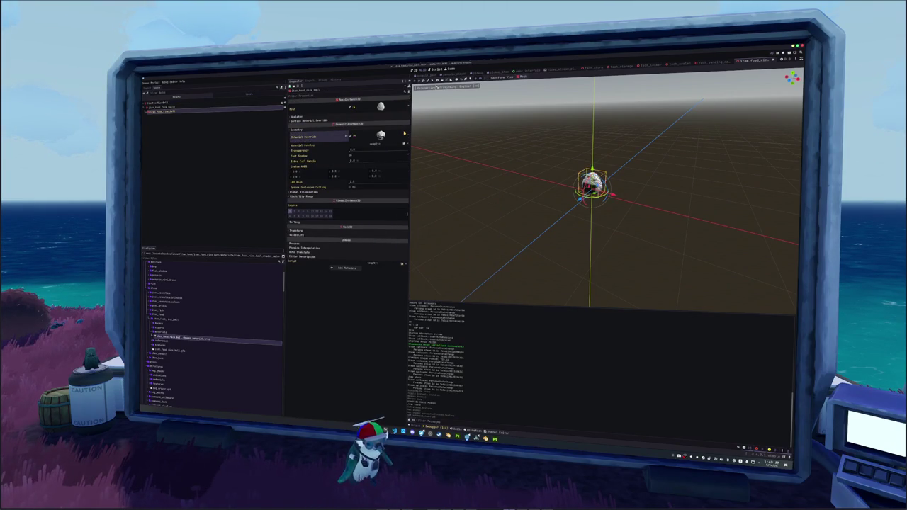
click(532, 186)
scroll(533, 183, up, 4)
drag(534, 178, 529, 206)
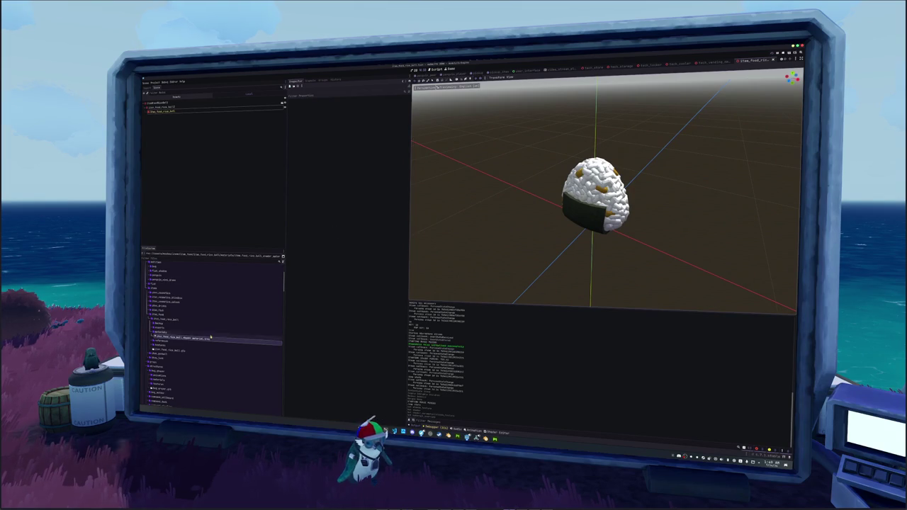
Reselect the shader material file, then browse back to the project's top-level folders
click(191, 341)
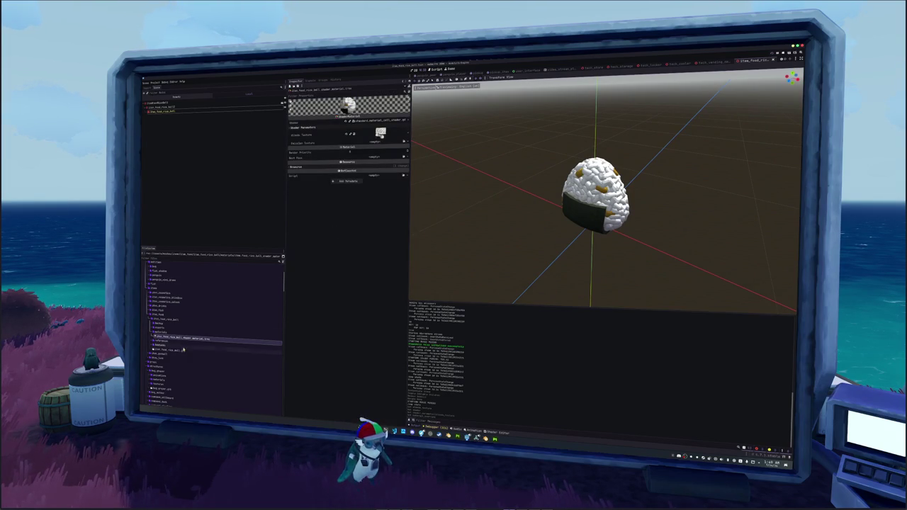
scroll(185, 343, up, 3)
click(161, 316)
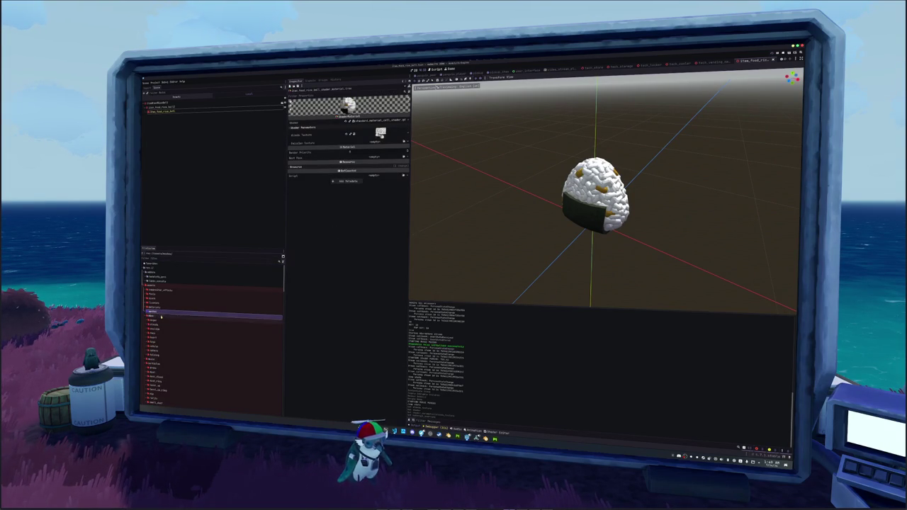
click(160, 324)
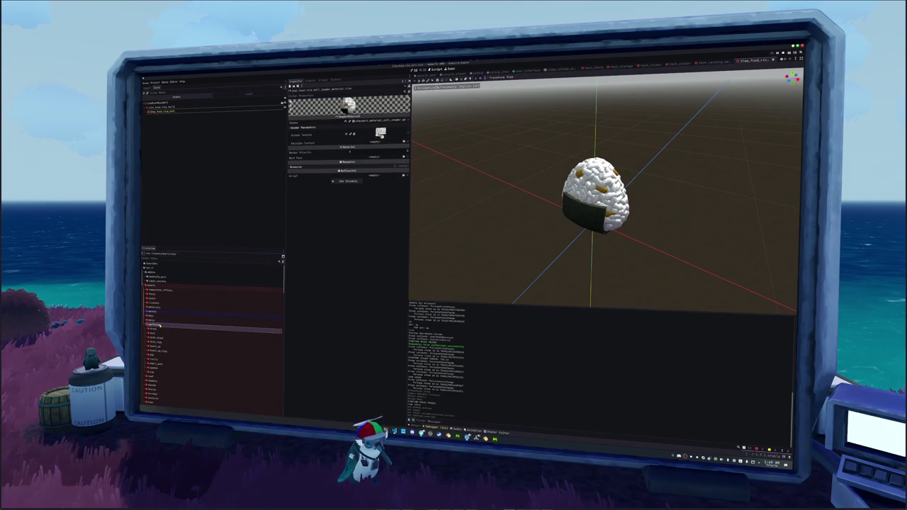
Browse to the data/item_data folder and inspect an existing consumable item data file
scroll(163, 327, down, 3)
click(164, 329)
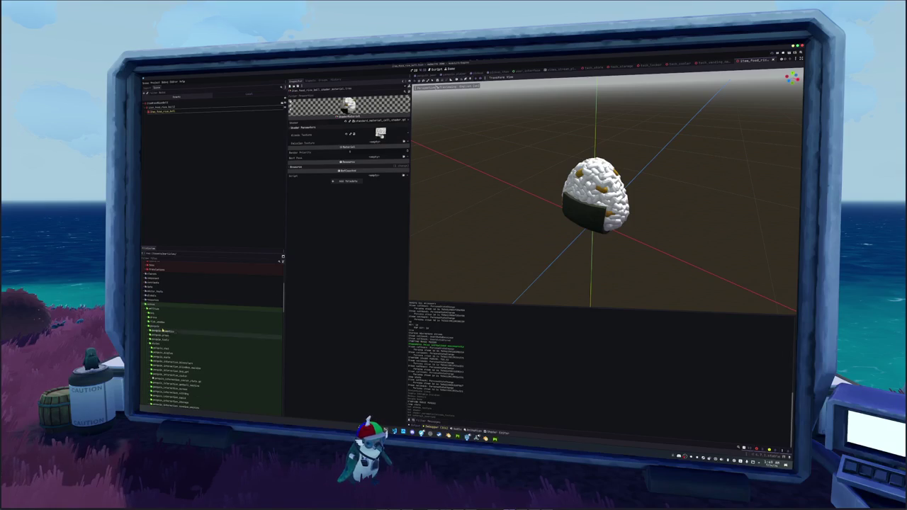
scroll(157, 333, up, 3)
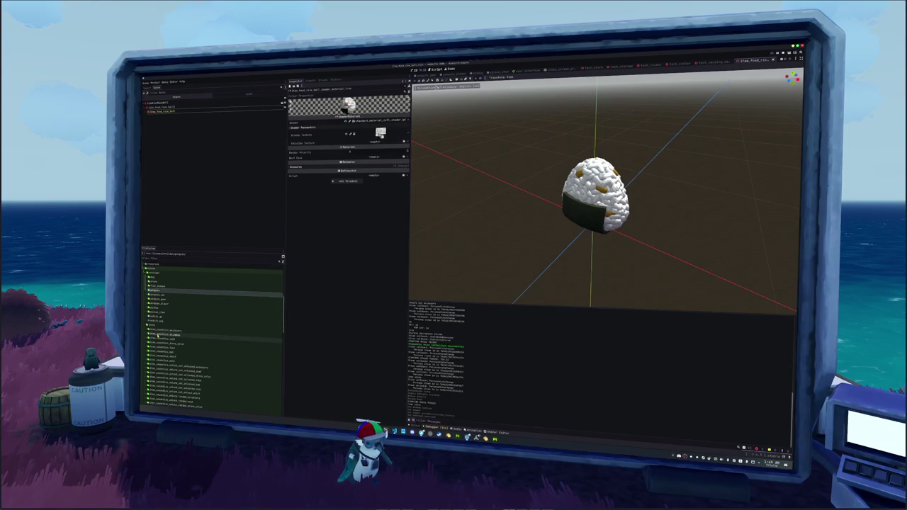
click(151, 306)
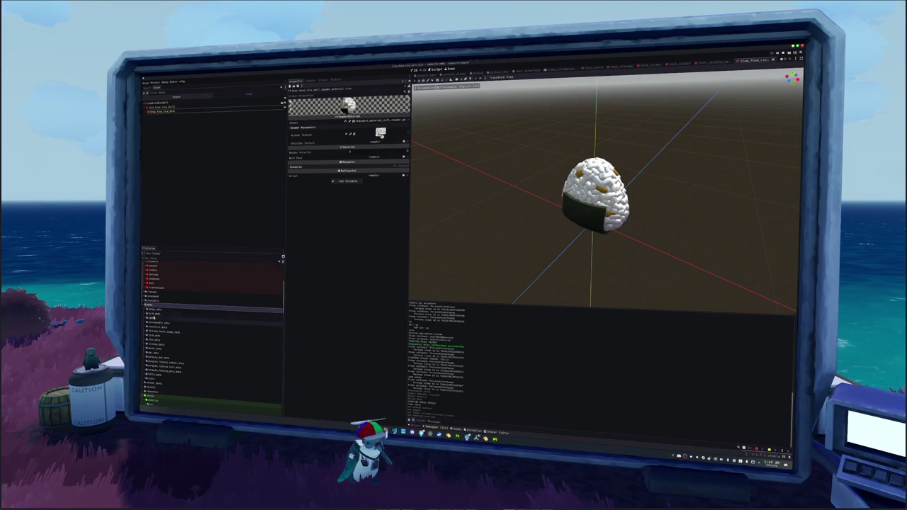
click(157, 340)
scroll(157, 340, down, 2)
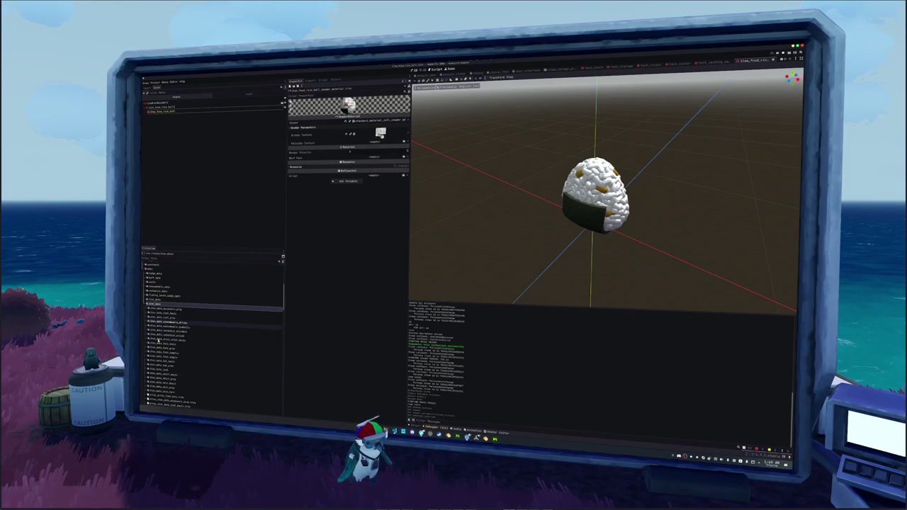
click(169, 322)
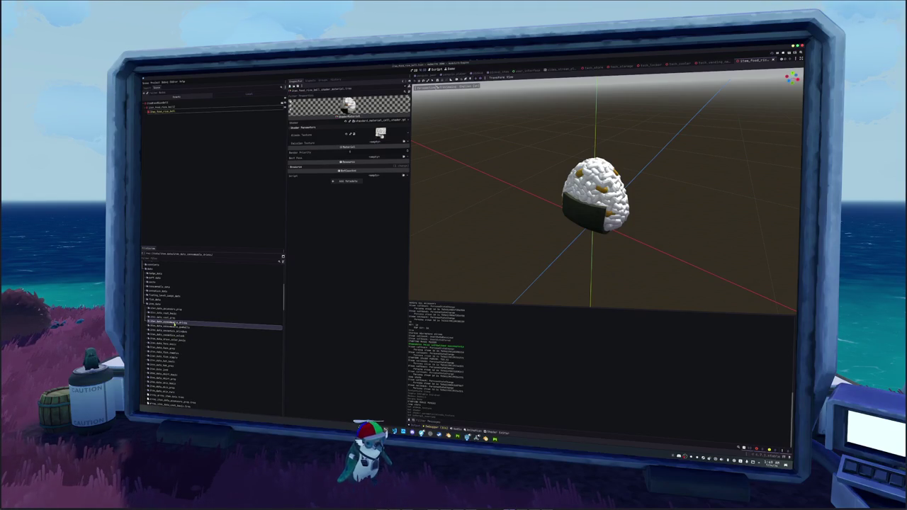
Create a new folder named 'item_ballble' inside item_data
click(165, 305)
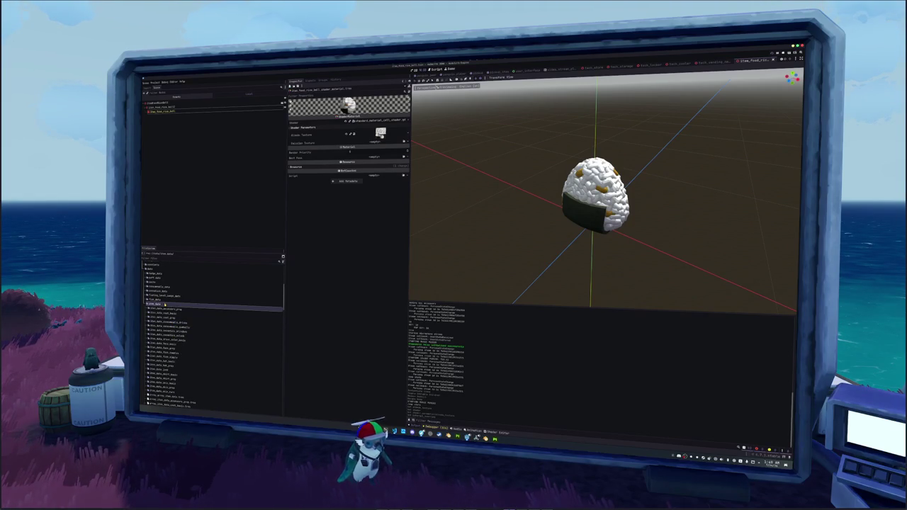
right_click(165, 304)
click(222, 309)
text(item_ball)
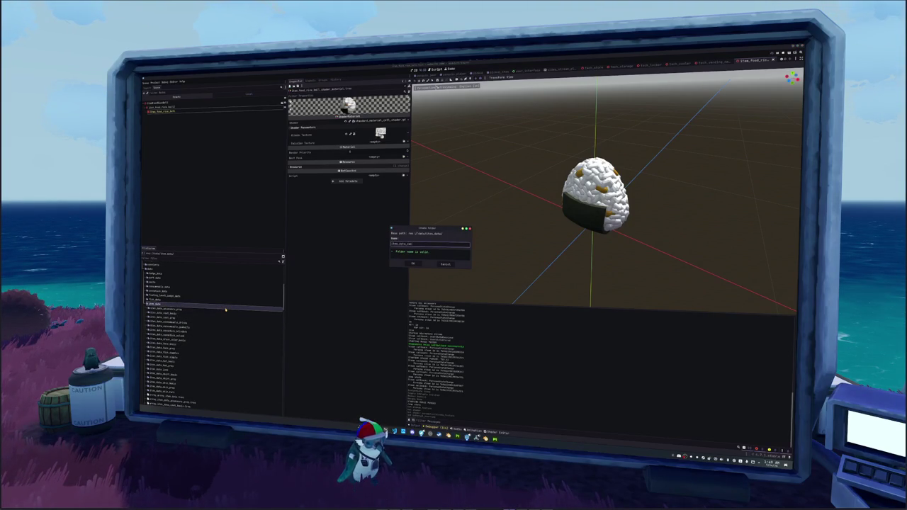
text(ble_food)
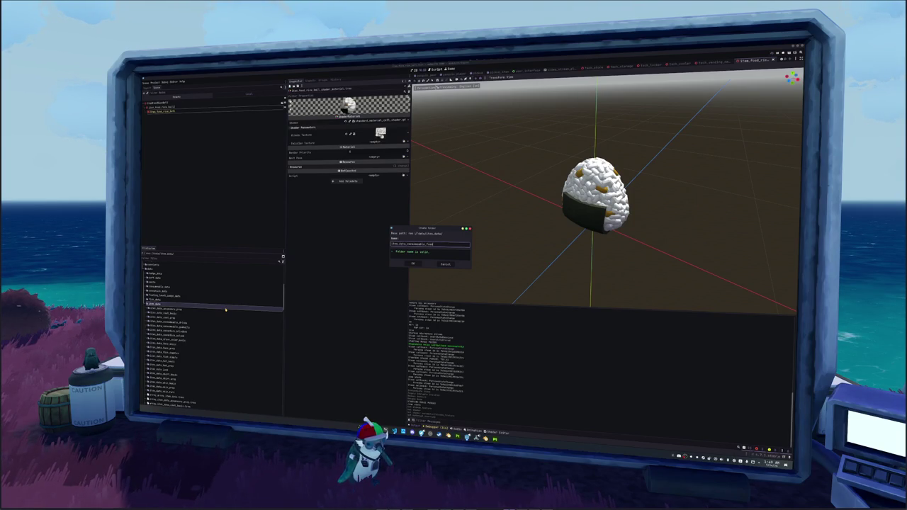
key(Return)
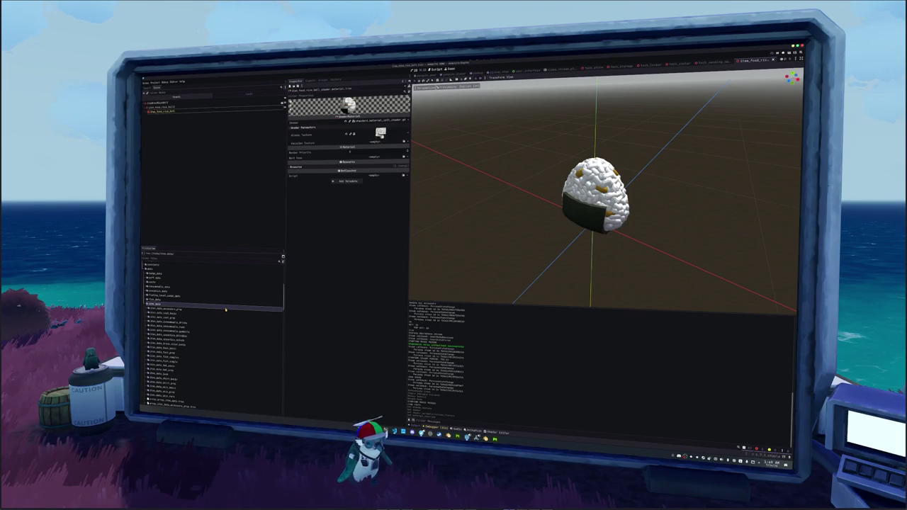
Create an ItemDataConsumable resource in the new folder and save it as the rice ball food item .tres
right_click(186, 327)
mouse_move(219, 330)
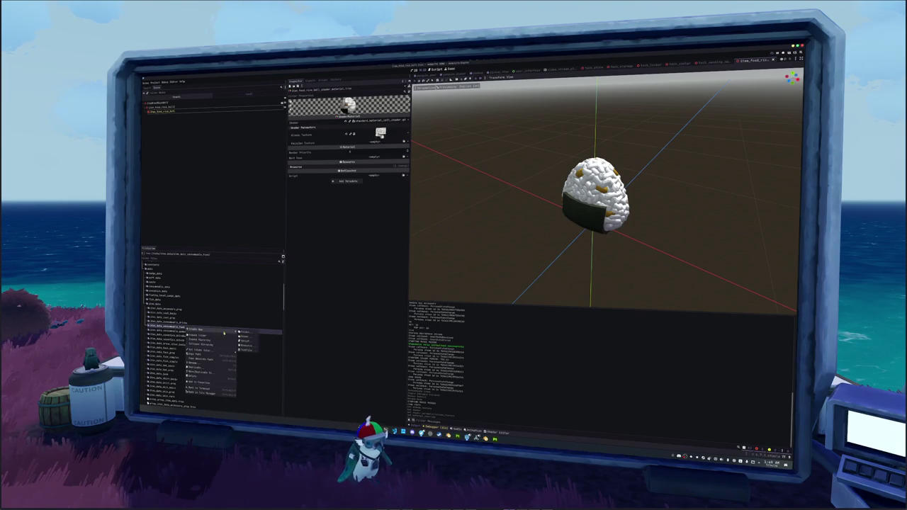
click(248, 345)
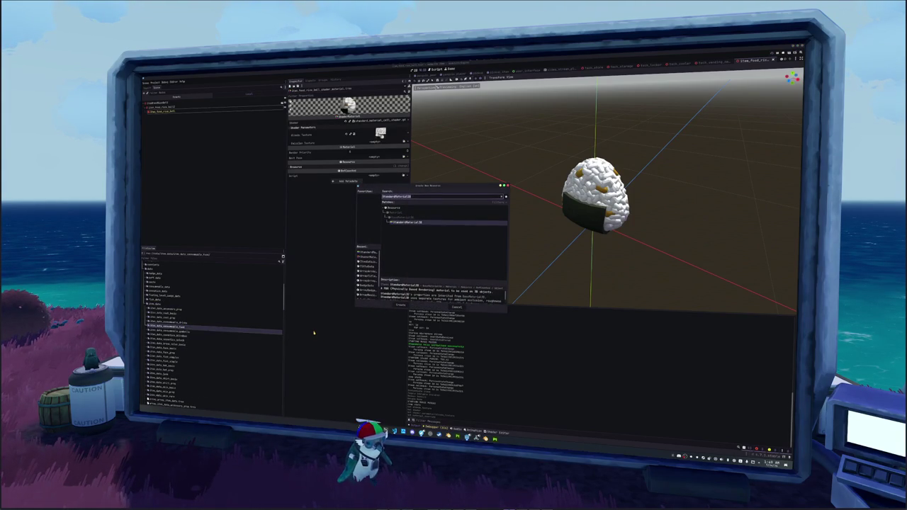
text(itemdata)
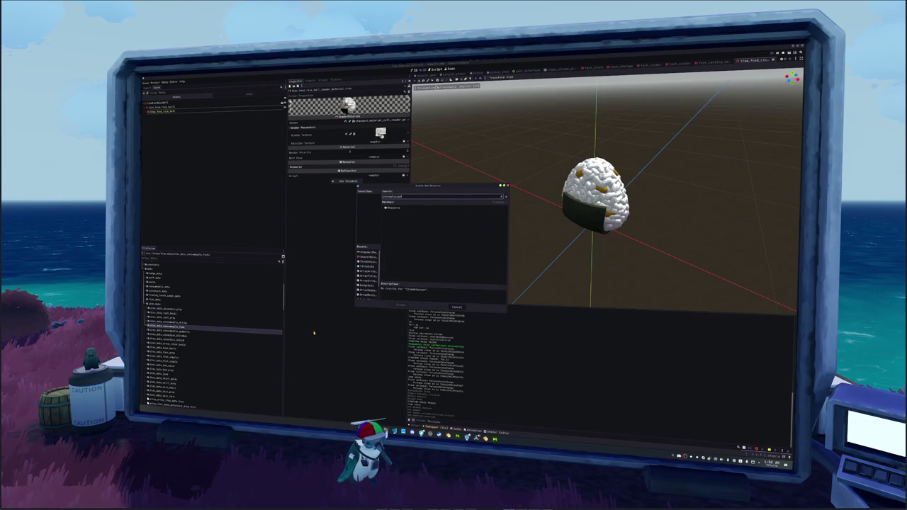
key(Down)
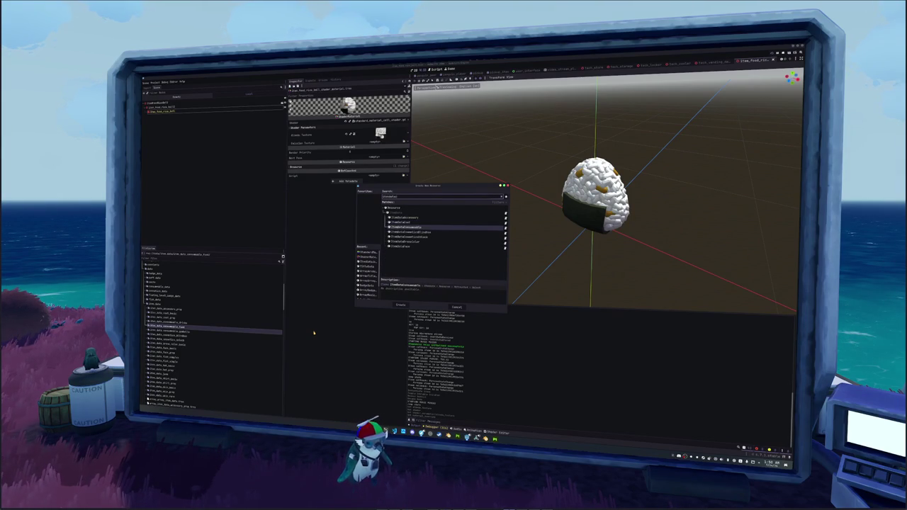
key(BackSpace)
key(BackSpace)
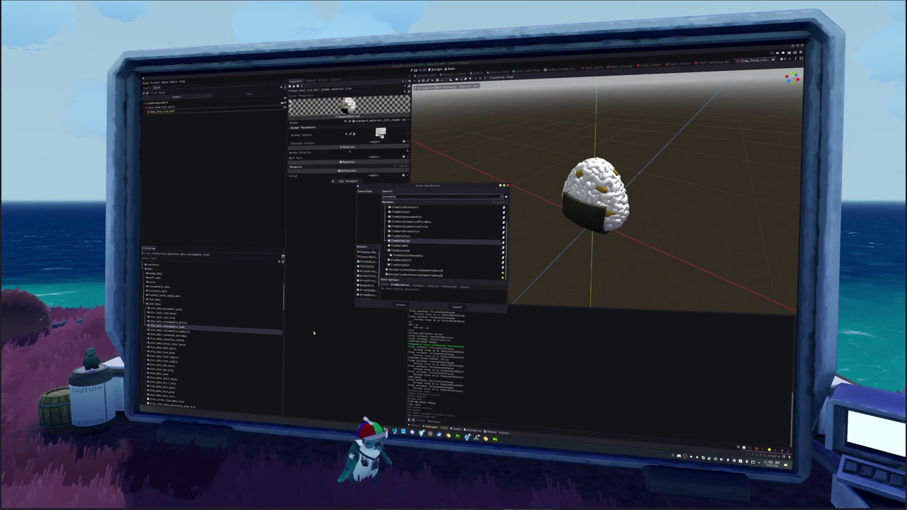
key(Up)
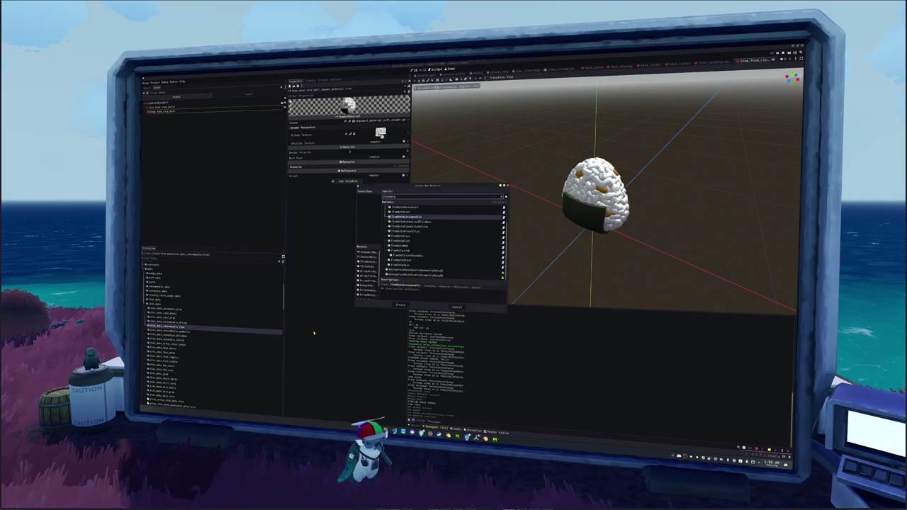
key(Return)
text(item.tres)
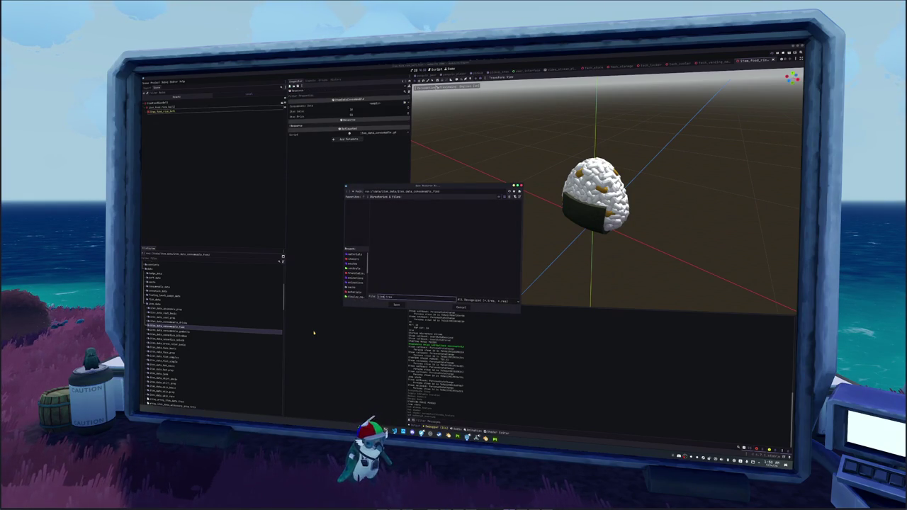
text(giri_no)
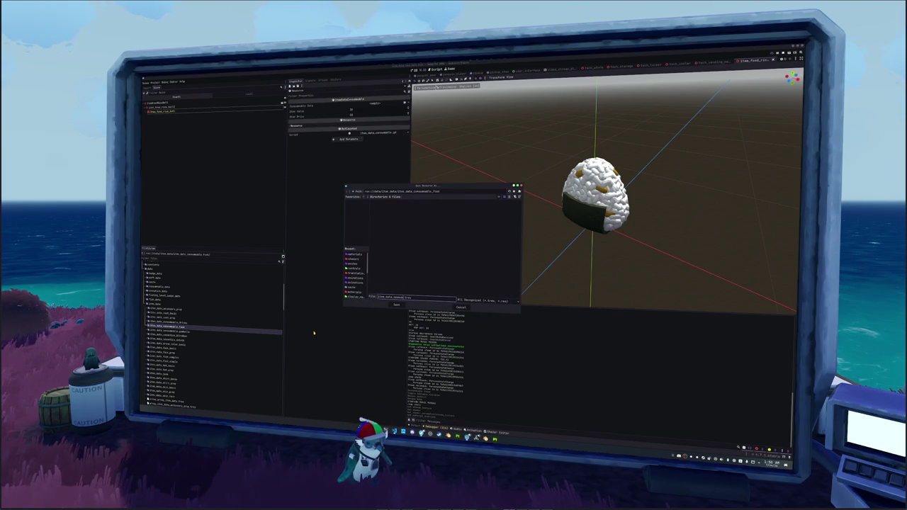
text(_food)
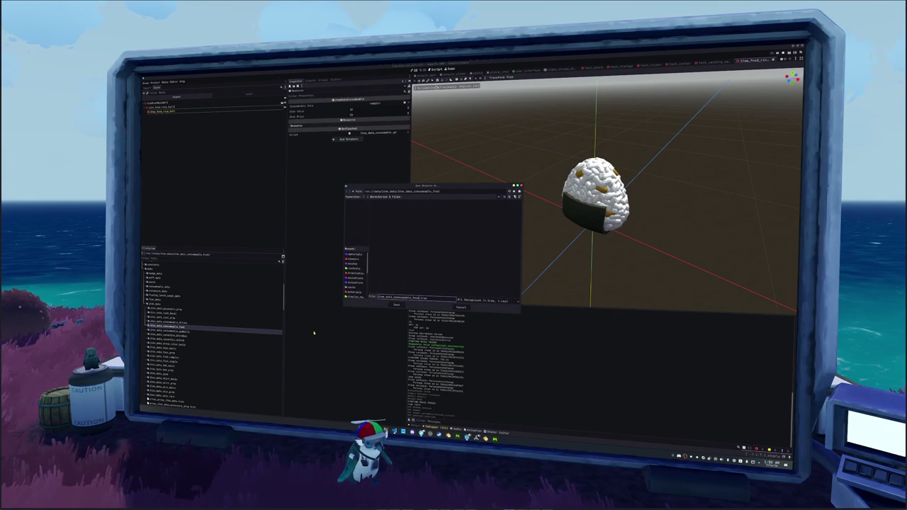
text(_ball)
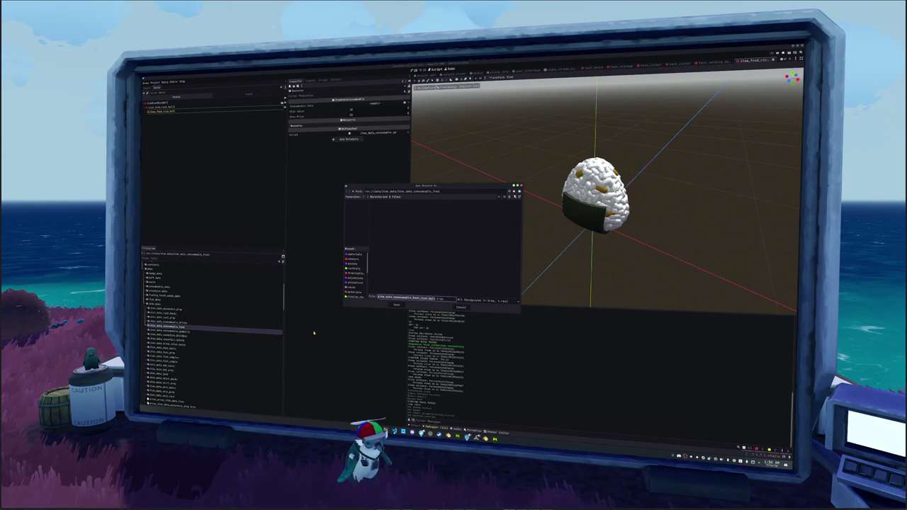
text(tem_food)
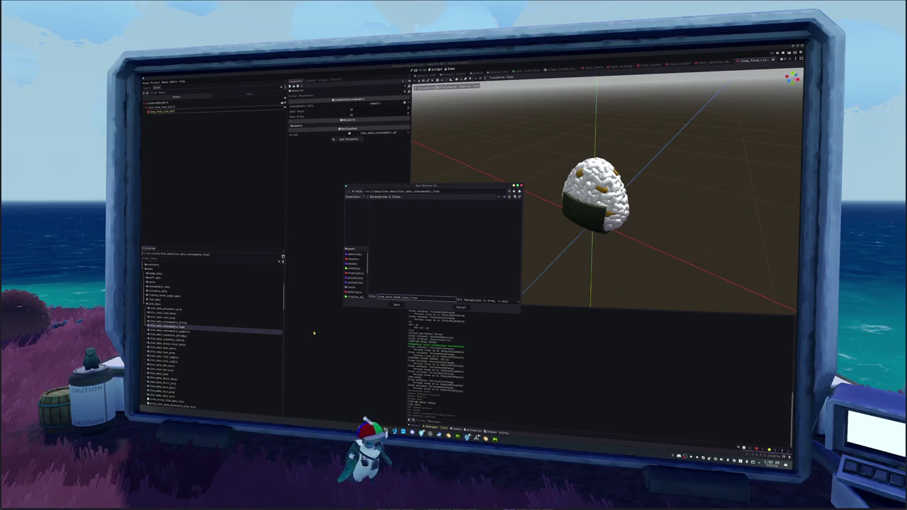
key(Return)
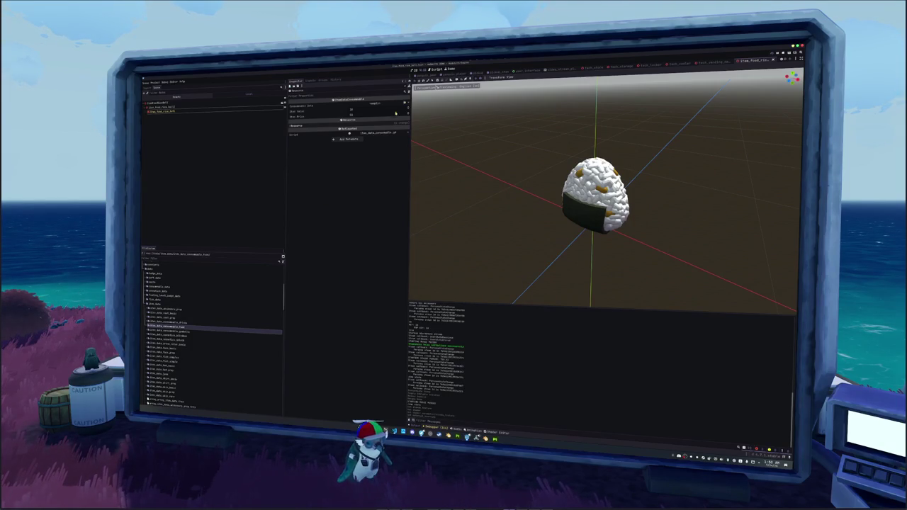
Dismiss the consumable picker and inspect the existing item_data_drinks_03.tres resource
click(405, 103)
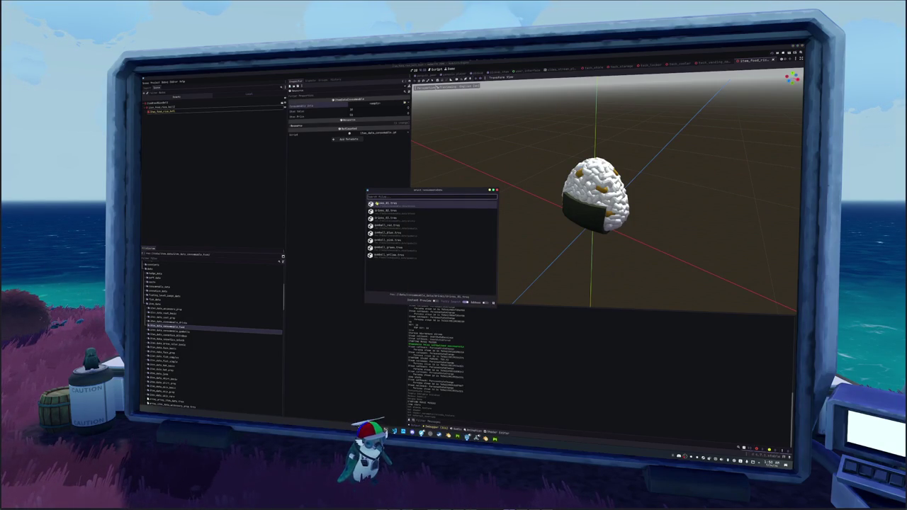
key(Escape)
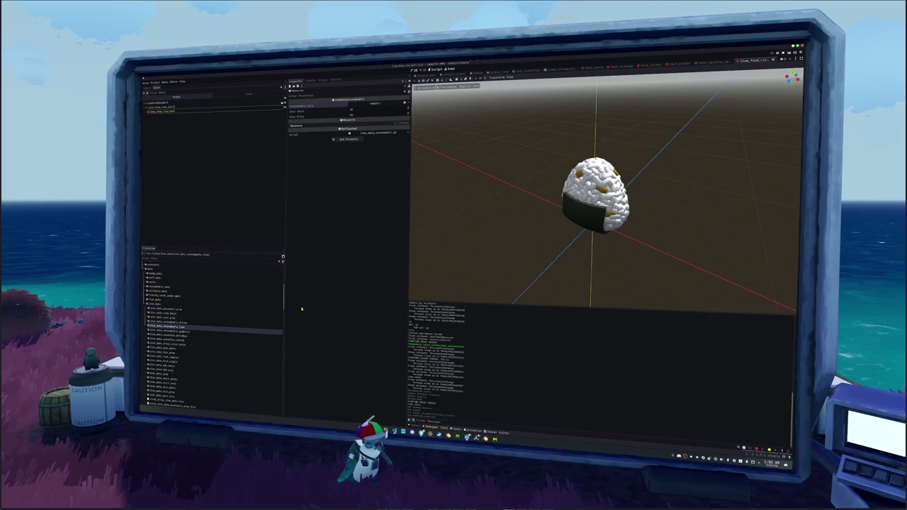
double_click(188, 323)
click(175, 334)
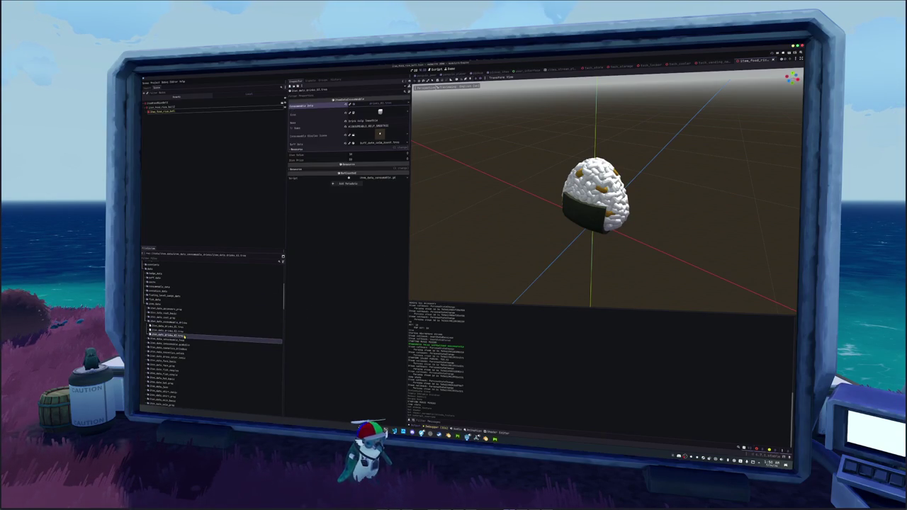
Create a 'food' folder under consumable_data, then bring Blender with the rice-ball model forward
double_click(161, 287)
right_click(163, 287)
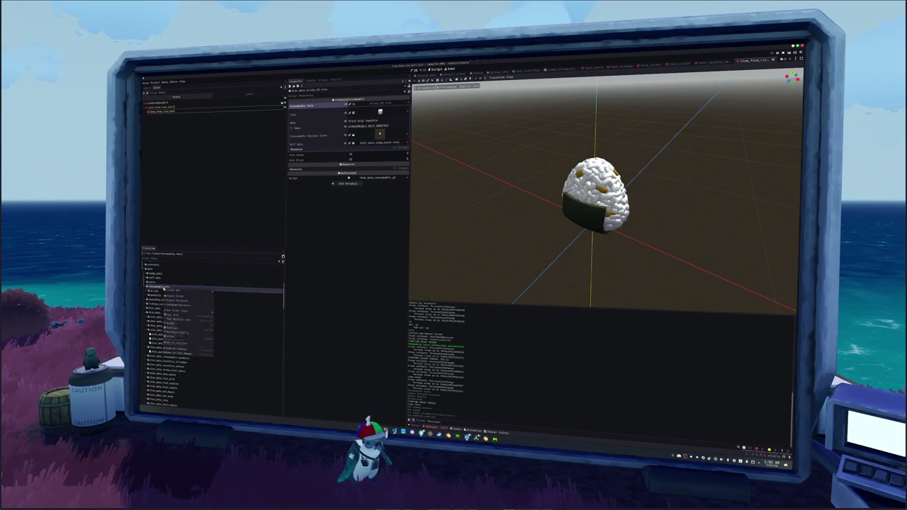
mouse_move(178, 290)
click(222, 293)
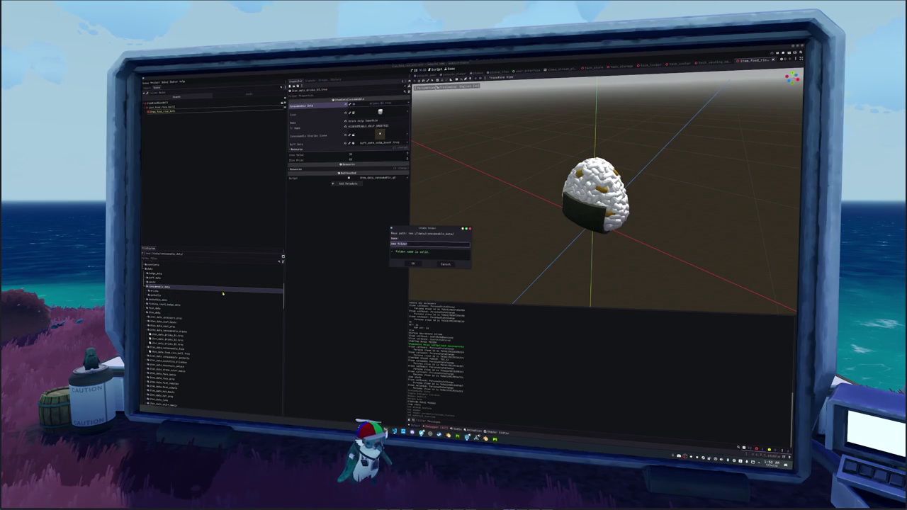
text(food)
key(Return)
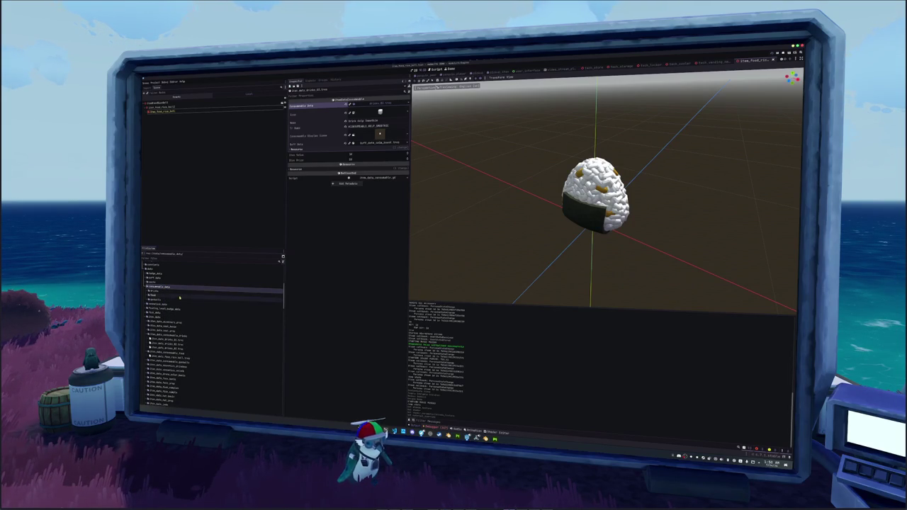
click(485, 437)
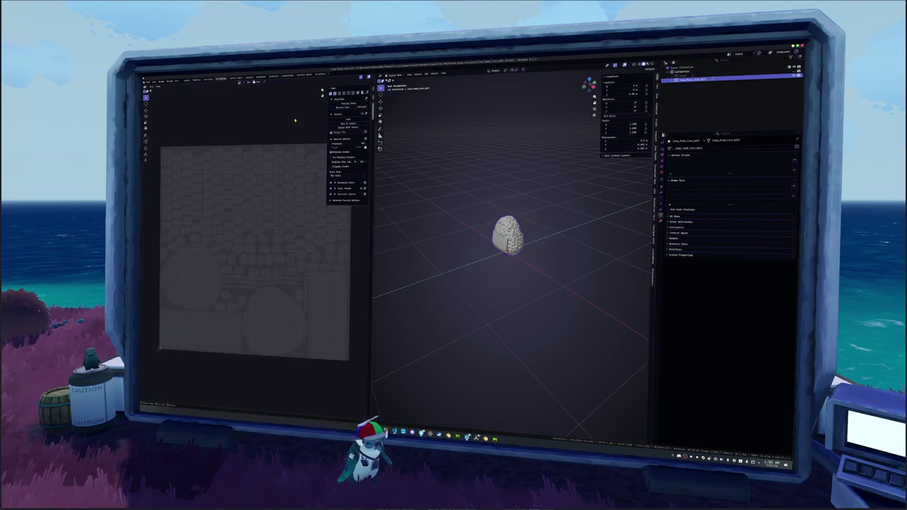
In the Shading workspace, load an HDRI environment image as the world lighting
click(247, 77)
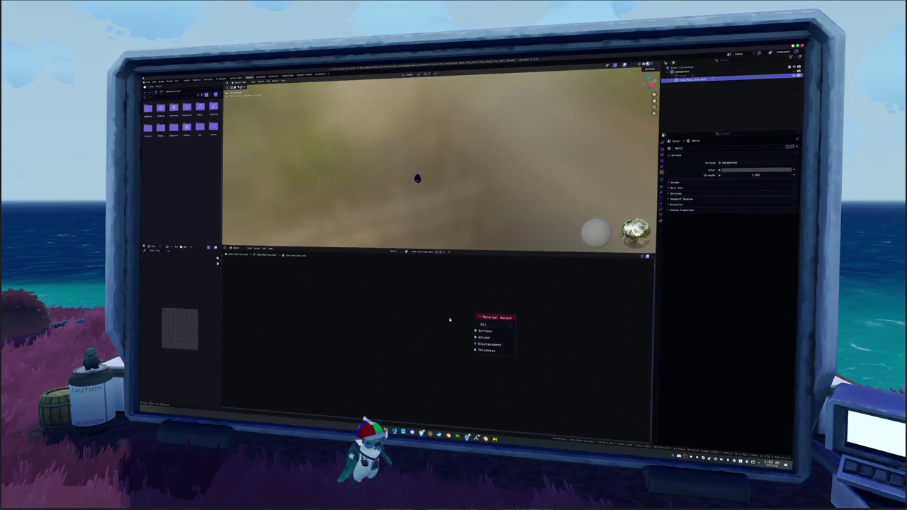
click(432, 319)
double_click(184, 111)
double_click(200, 95)
Add a camera and frame the onigiri close-up through its view
key(shift+a)
click(349, 228)
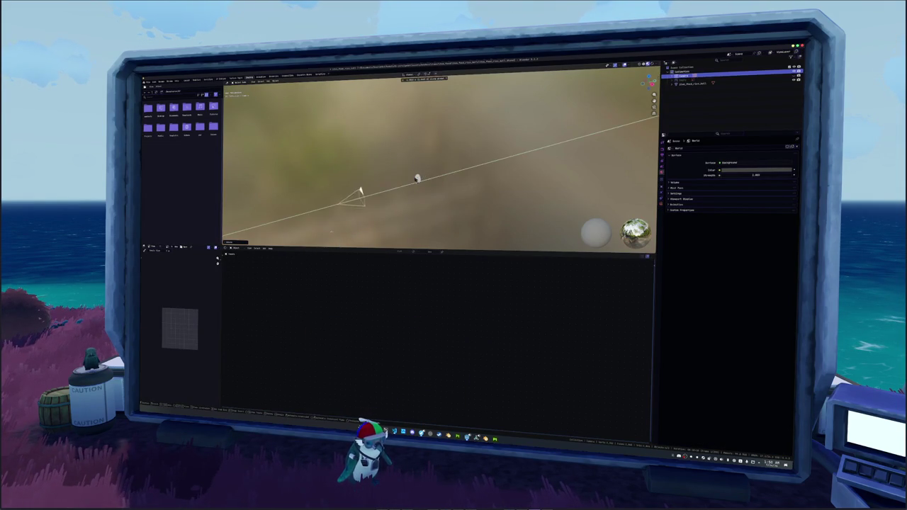
key(ctrl+alt+KP_0)
key(g)
click(438, 204)
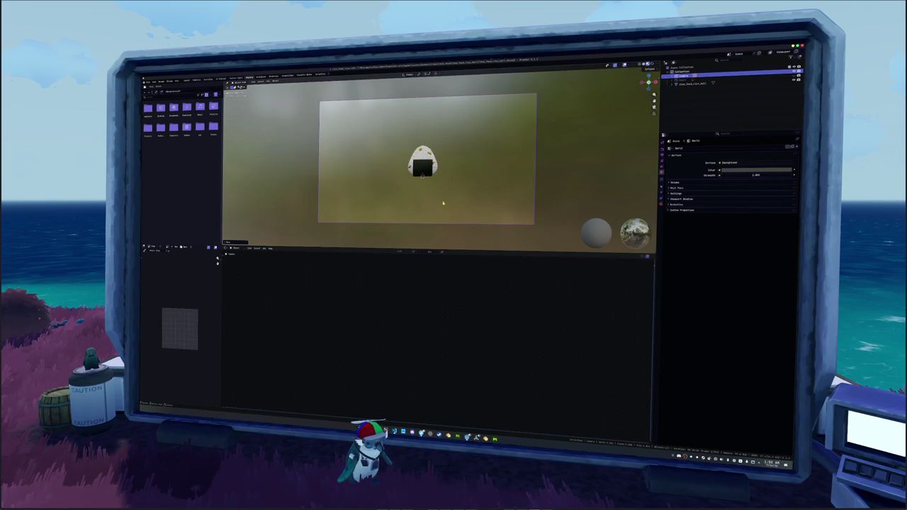
Make the render resolution square and raise the camera's focal length to zoom in
click(662, 150)
click(662, 156)
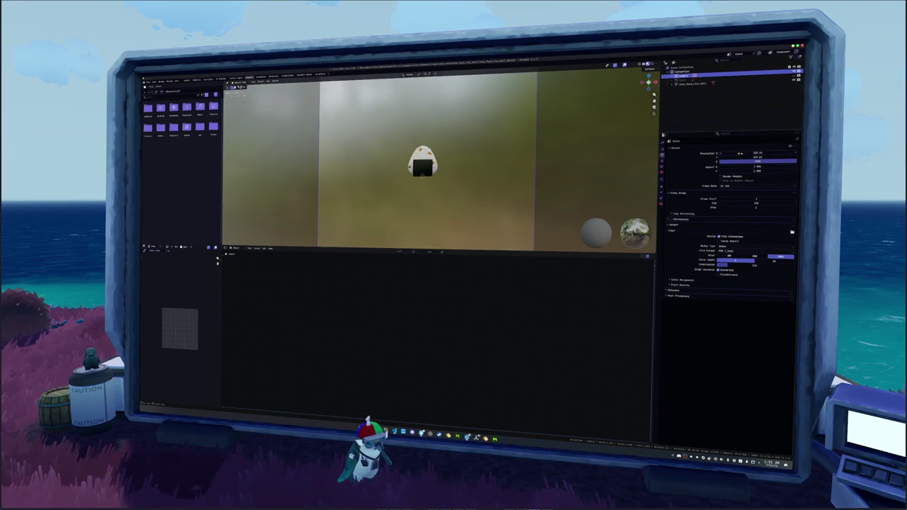
key(Return)
click(663, 199)
drag(755, 168, 788, 168)
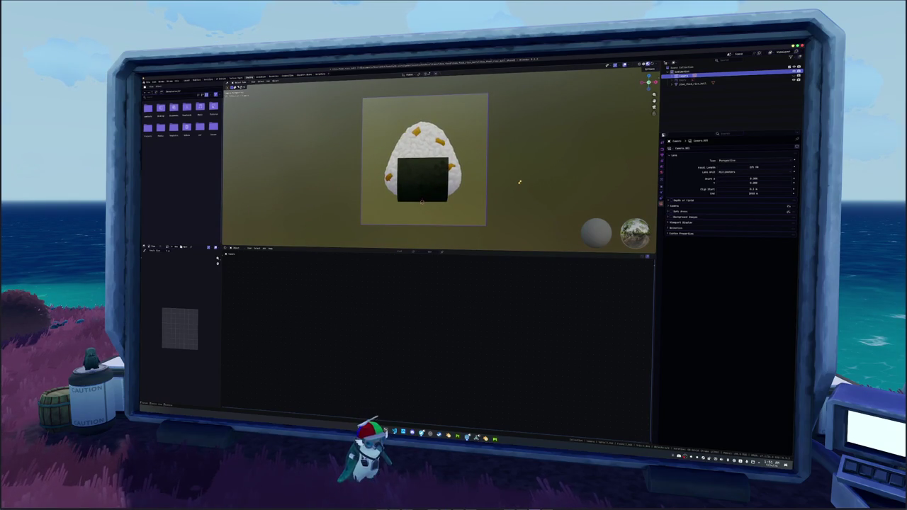
Show Render Result in the Image Editor and set the View Transform to Standard
click(174, 248)
click(175, 259)
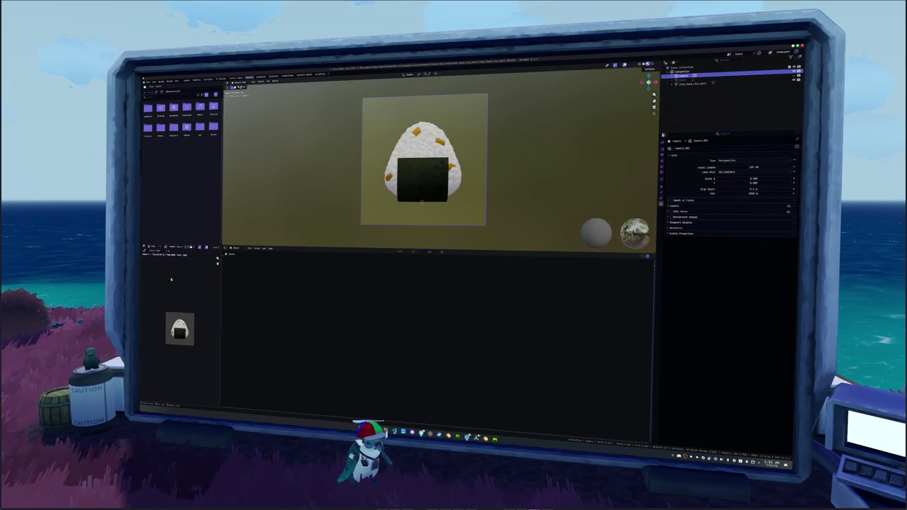
click(662, 151)
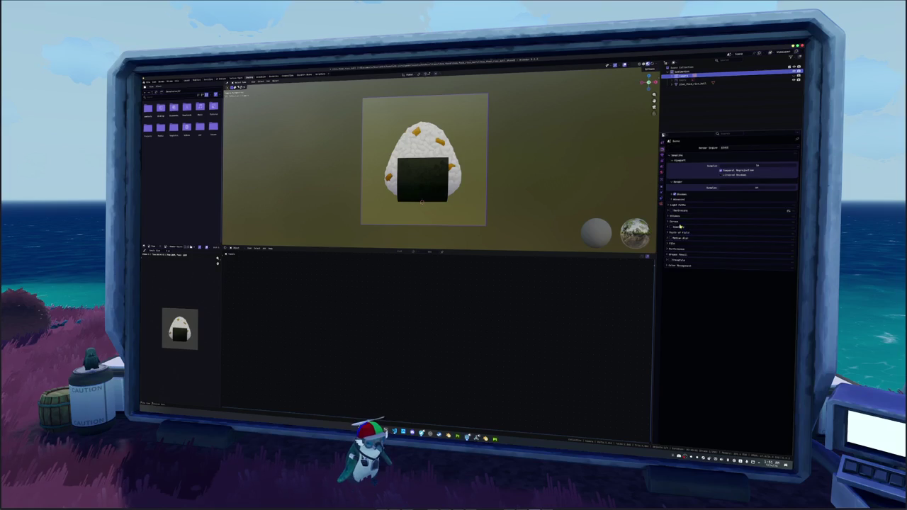
click(679, 265)
click(696, 278)
click(692, 283)
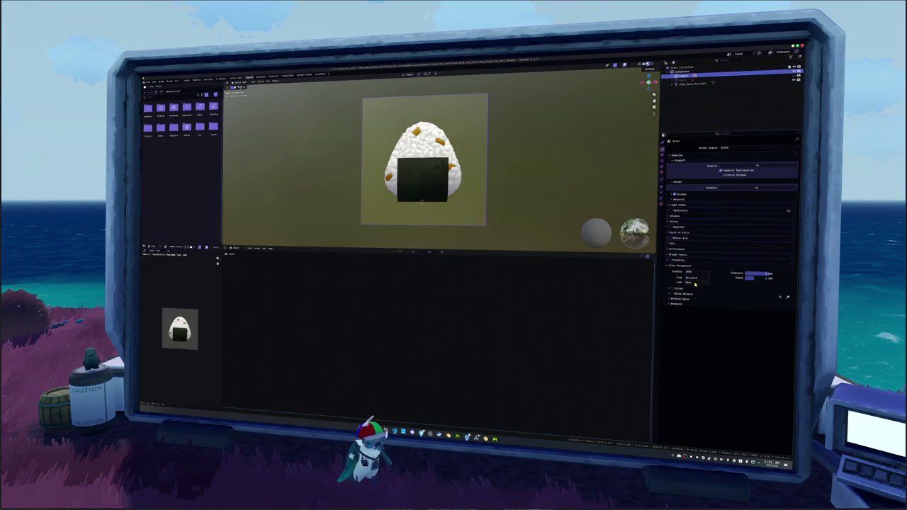
Enable transparent Film and start saving the render as a new image
click(674, 244)
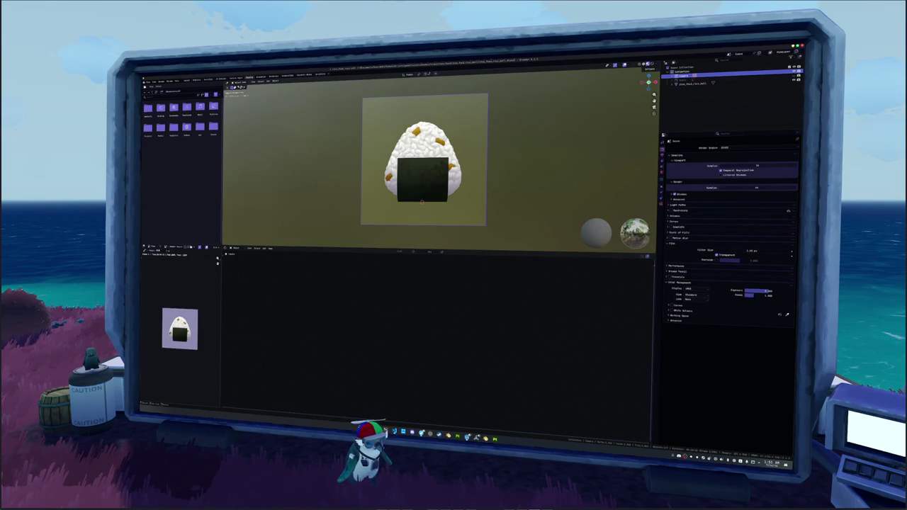
click(191, 248)
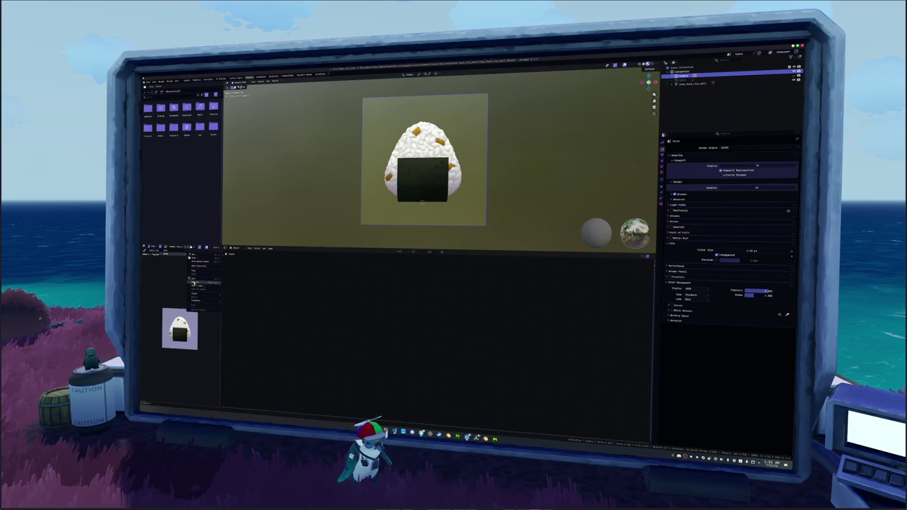
click(198, 282)
Save the onigiri render under a new file name in the empty project destination folder
click(189, 86)
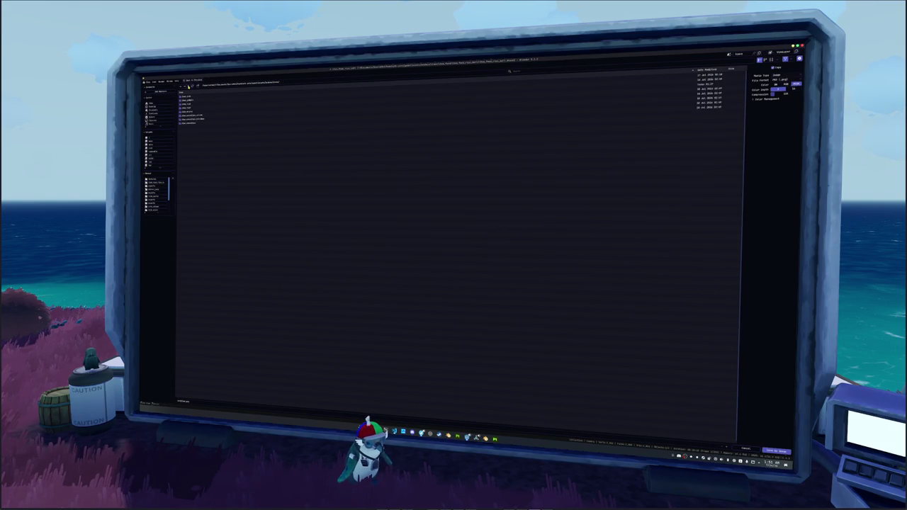
click(189, 85)
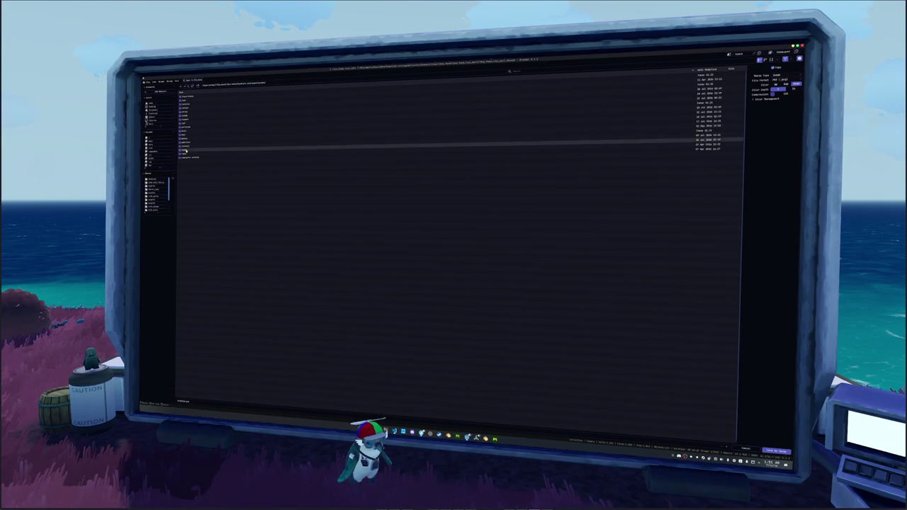
double_click(187, 147)
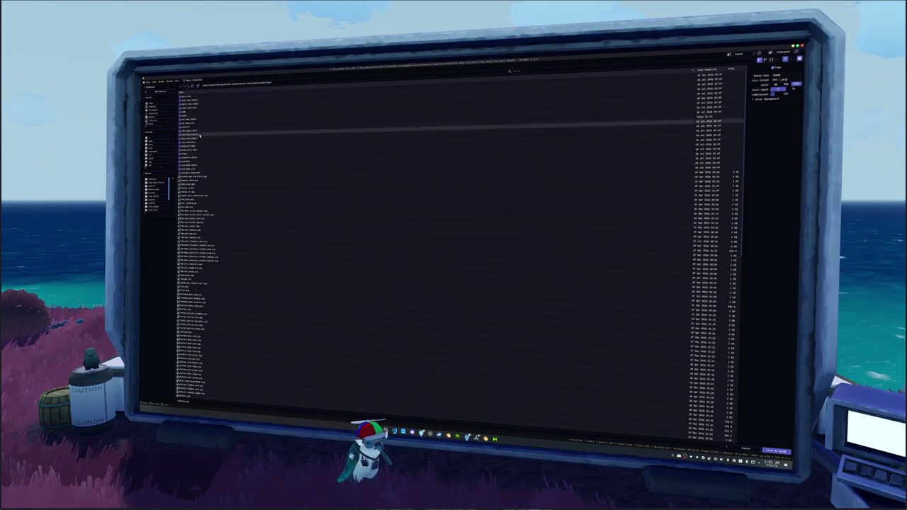
click(186, 112)
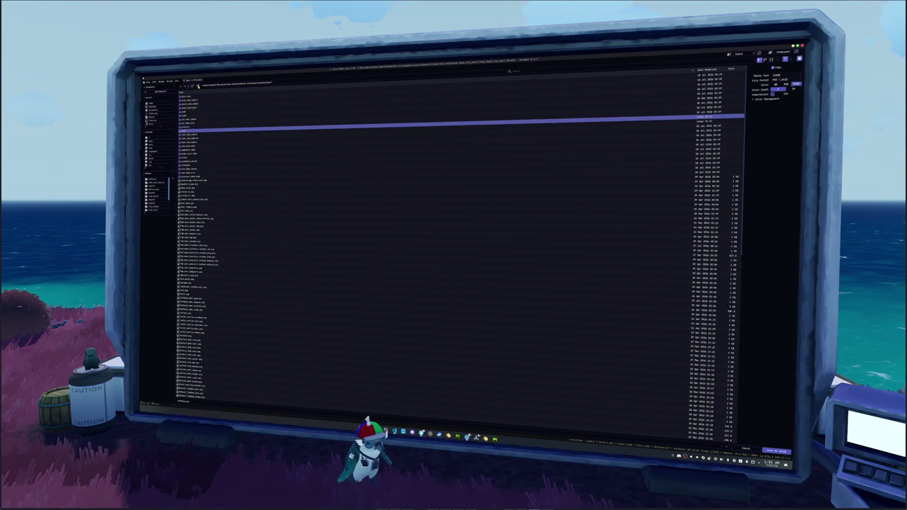
double_click(186, 122)
click(200, 401)
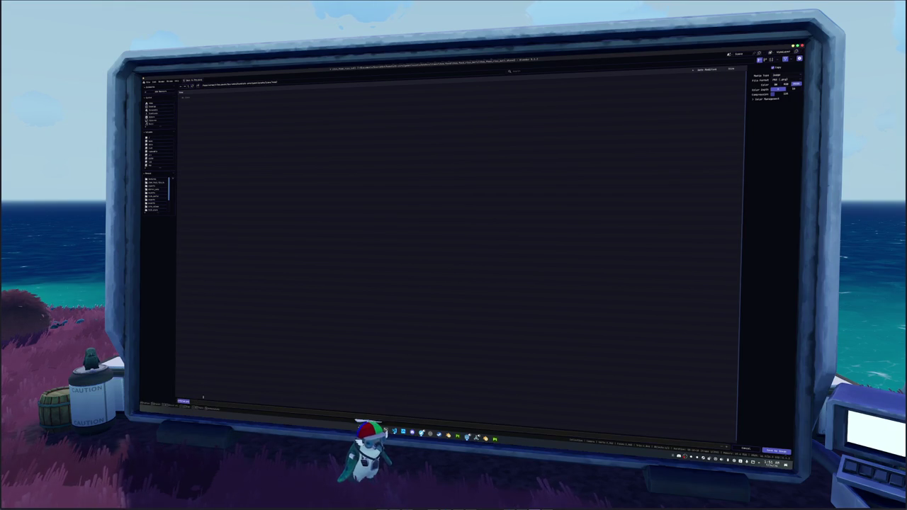
key(BackSpace)
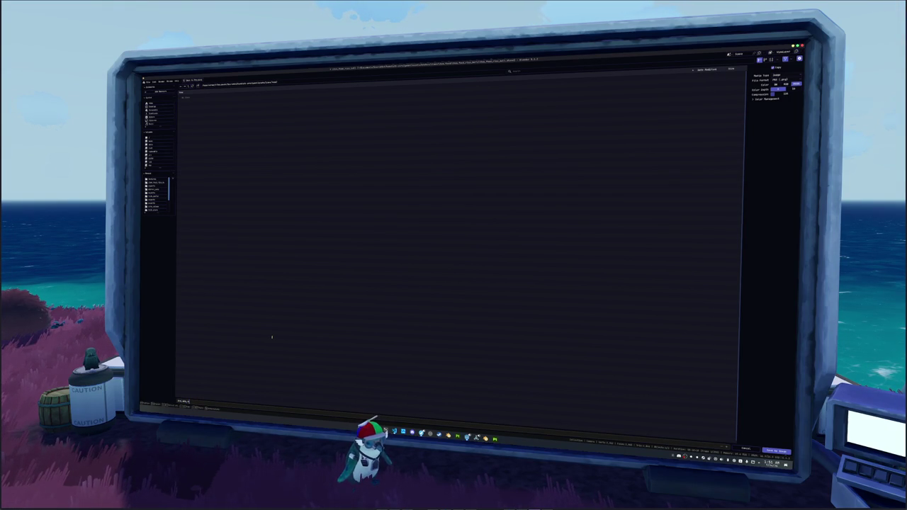
key(ctrl+BackSpace)
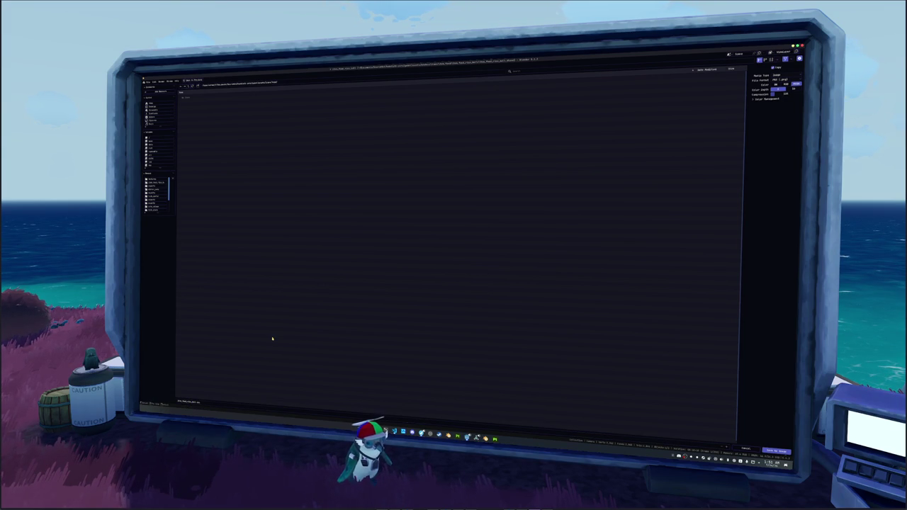
key(Escape)
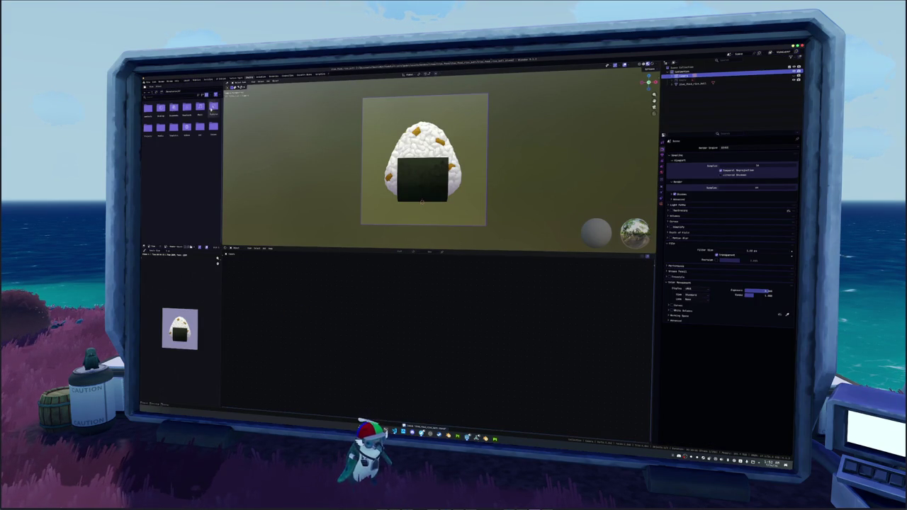
Back in Godot, set the consumable's Icon to the onigiri render
click(474, 437)
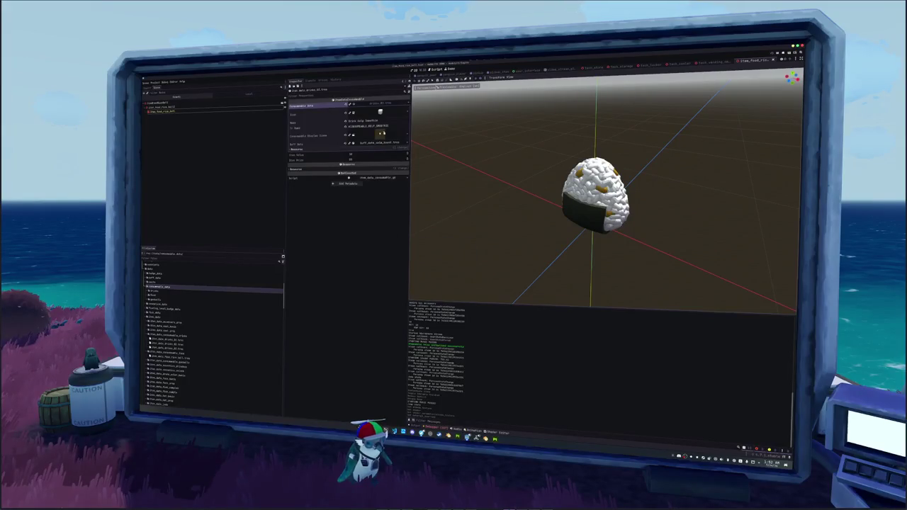
click(407, 110)
click(383, 224)
scroll(430, 248, down, 5)
double_click(376, 209)
text(Rice Ball)
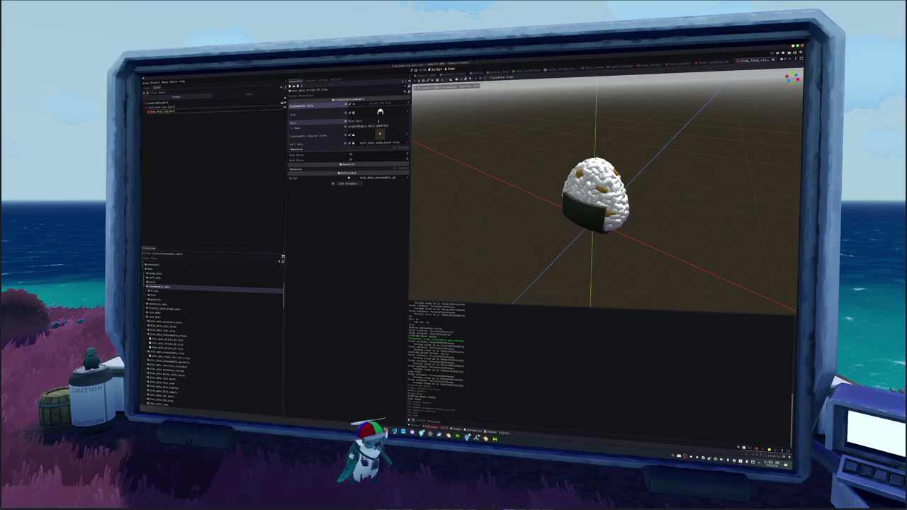
Replace the BELP_SMOOTHIE ID name with RICE_BALL and assign the rice-ball display scene
drag(368, 125, 389, 126)
text(RICE_BALL)
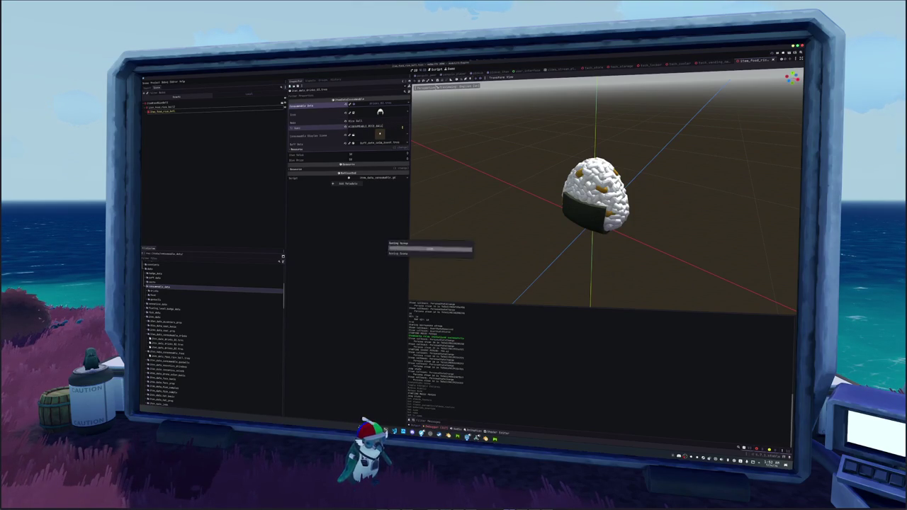
click(408, 134)
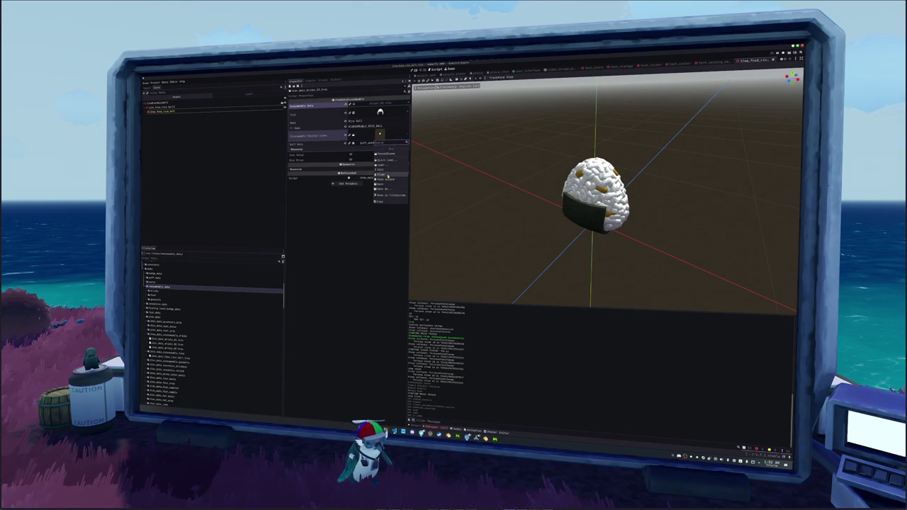
click(389, 161)
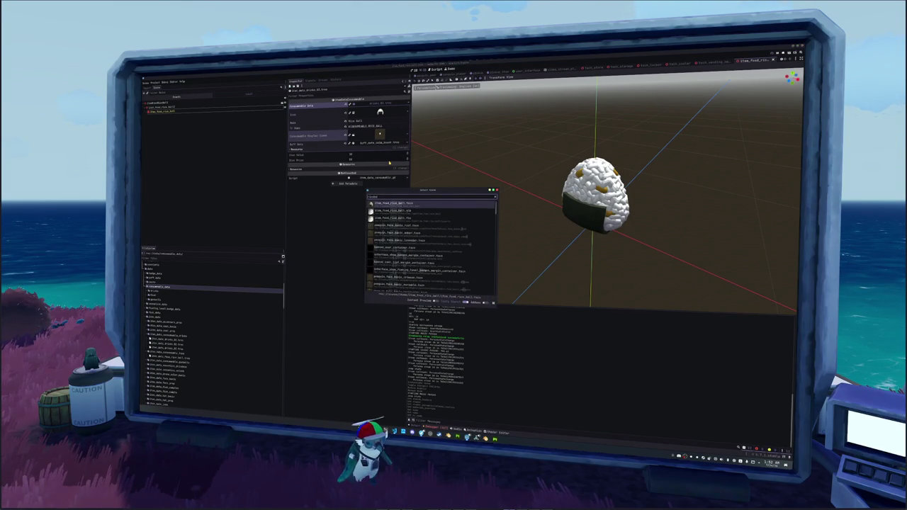
click(389, 203)
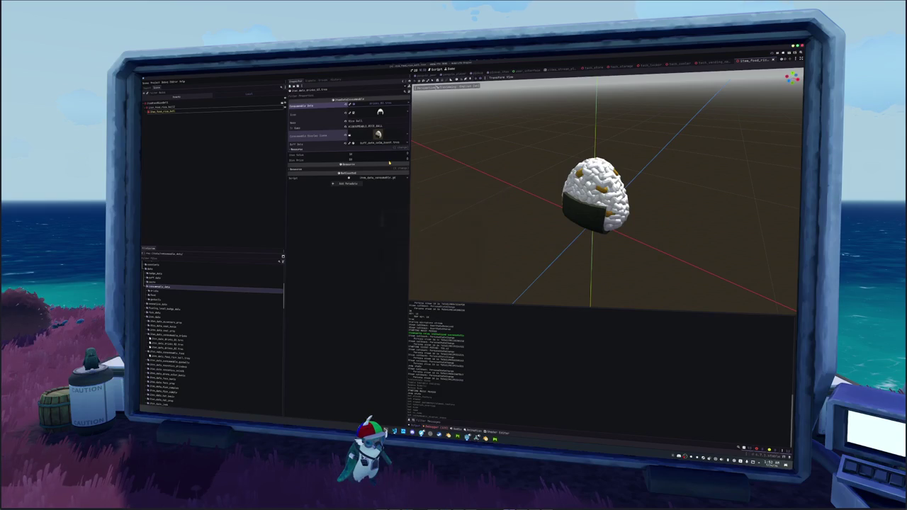
Create a new 'food' folder inside the buff_data folder
double_click(163, 284)
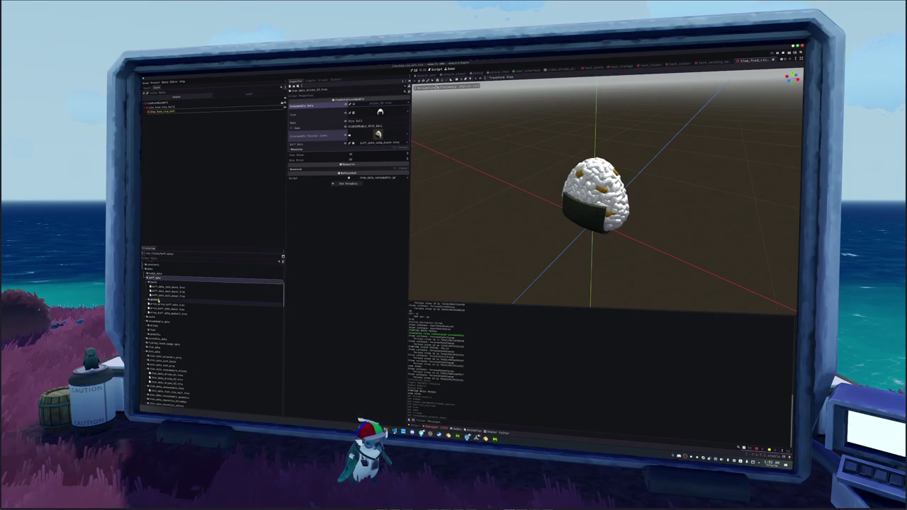
double_click(154, 298)
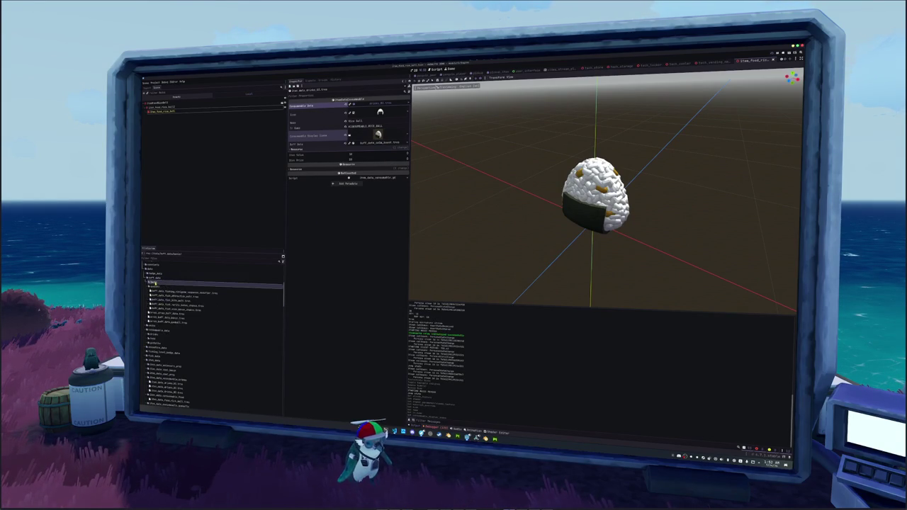
right_click(156, 280)
mouse_move(187, 282)
click(215, 283)
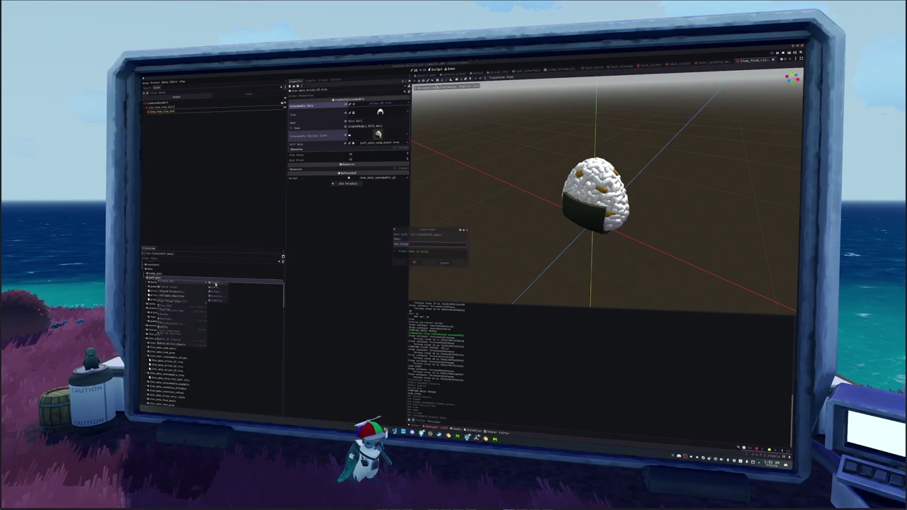
text(food)
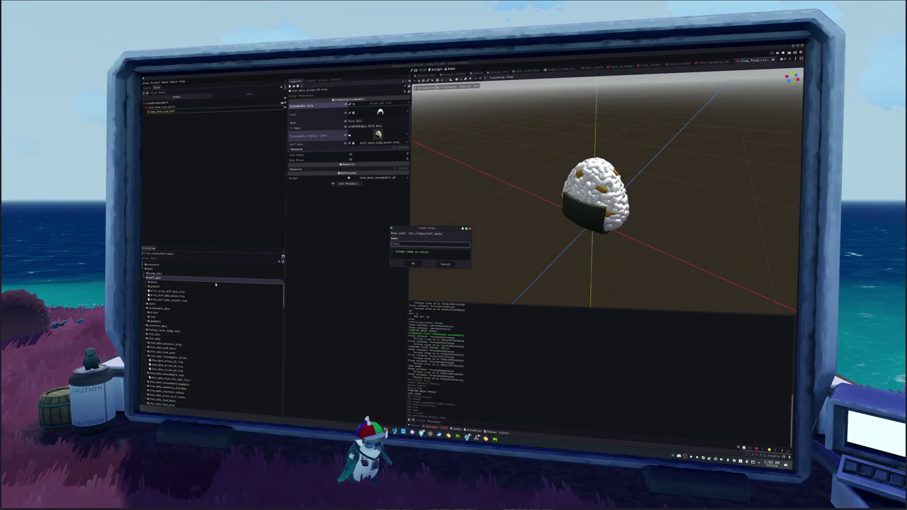
key(BackSpace)
key(BackSpace)
key(BackSpace)
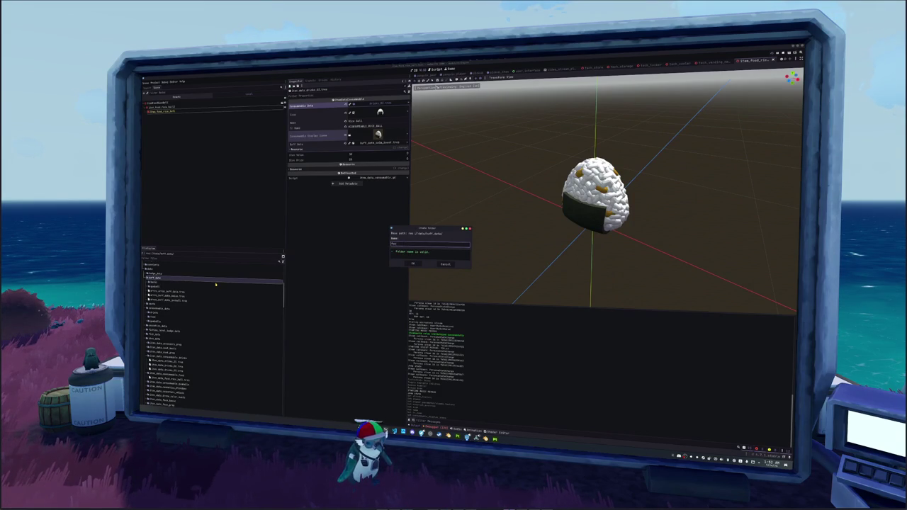
key(Return)
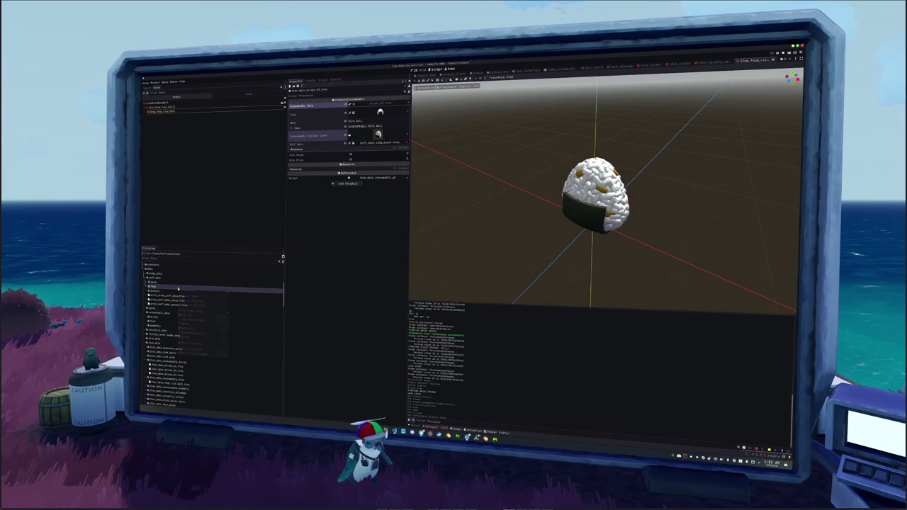
Create a BuffData resource in food, save it as rice_ball_buff_data.tres, and open it
right_click(180, 290)
mouse_move(192, 290)
click(236, 292)
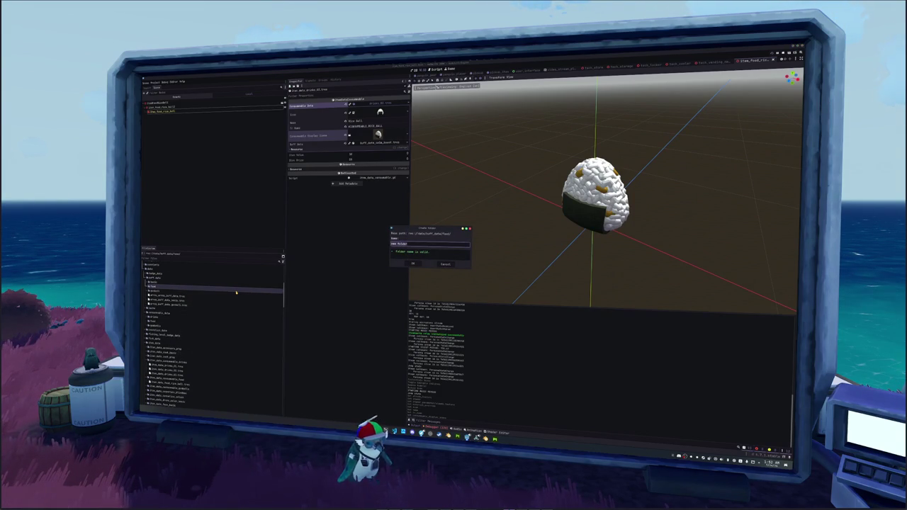
key(Escape)
right_click(219, 290)
mouse_move(265, 291)
click(280, 306)
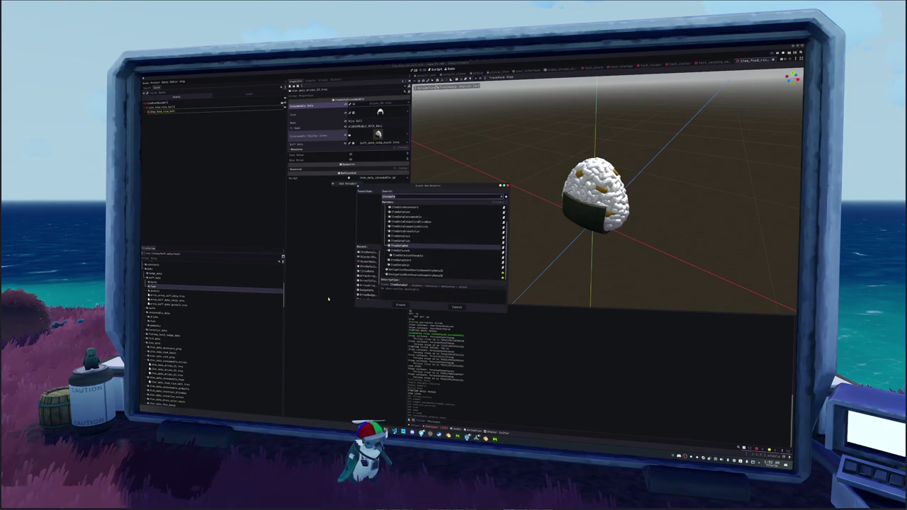
text(buffd)
key(Return)
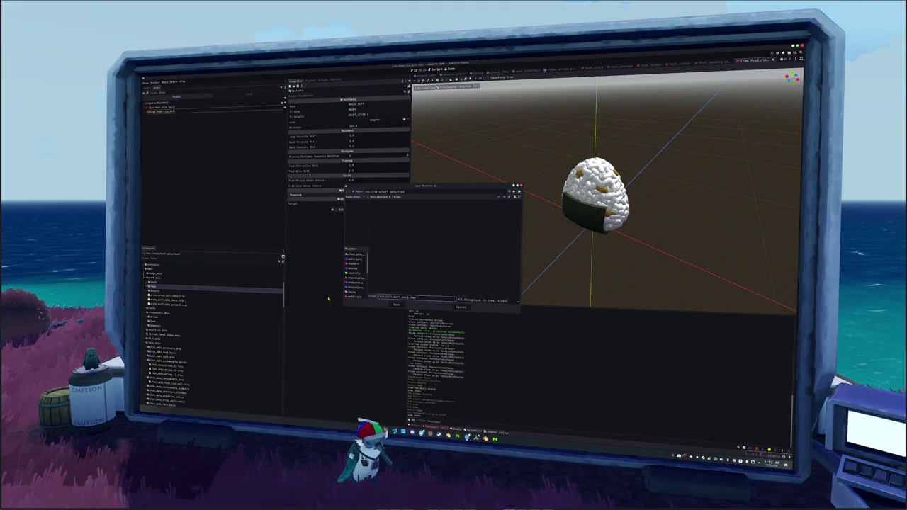
key(Return)
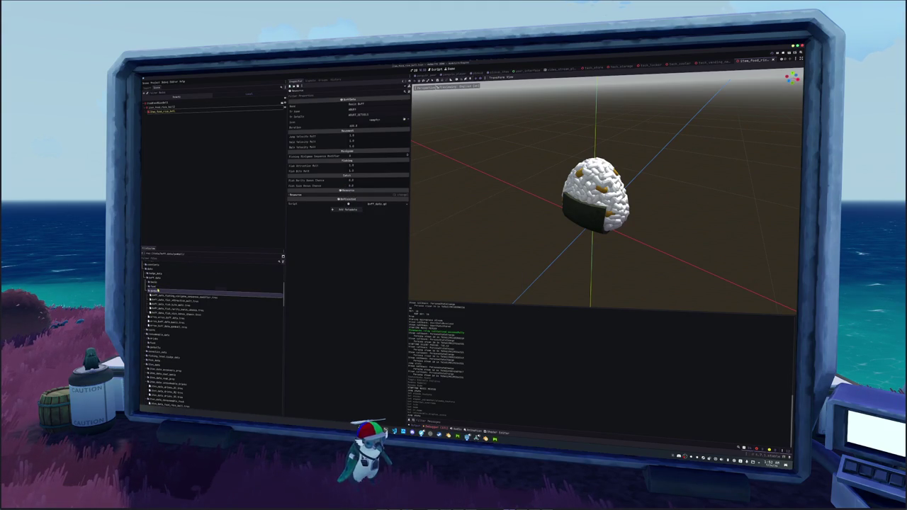
click(154, 291)
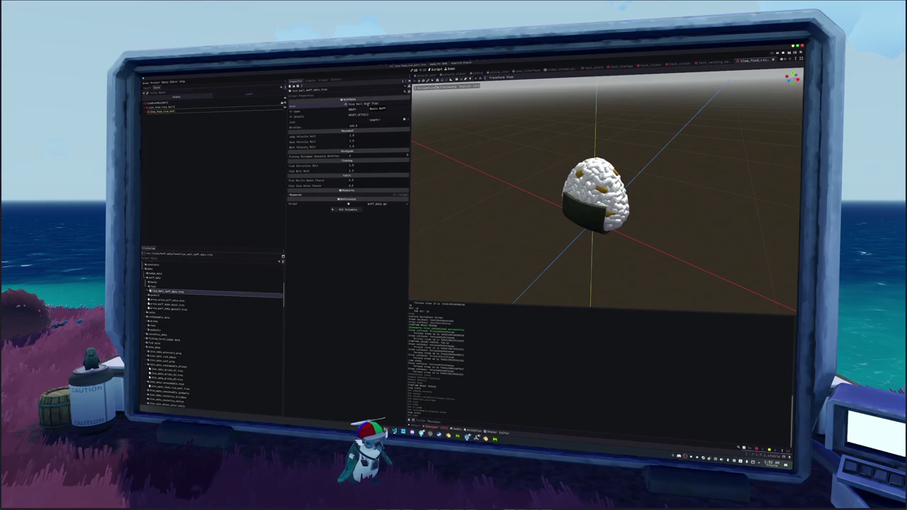
Name the buff Rice Ball Buff Placeholder and duplicate an array buff file as array_buff_data_food.tres
click(368, 104)
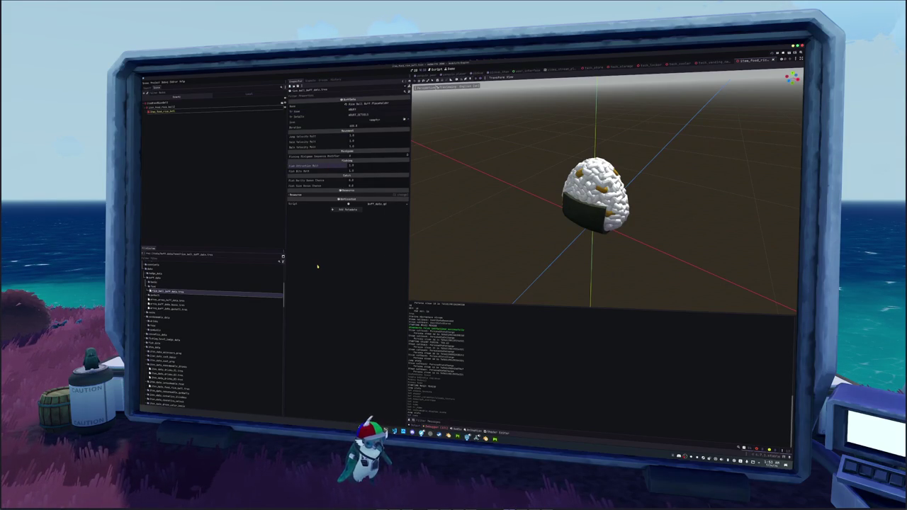
click(166, 309)
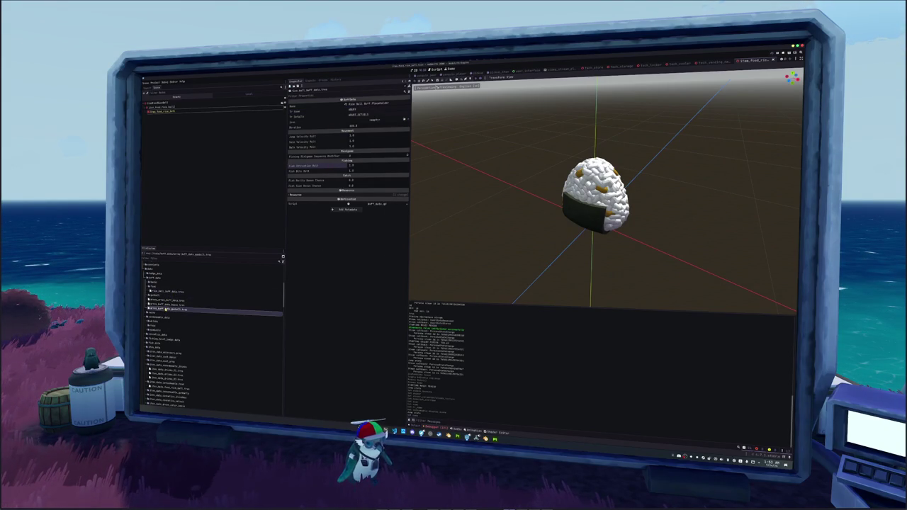
key(ctrl+d)
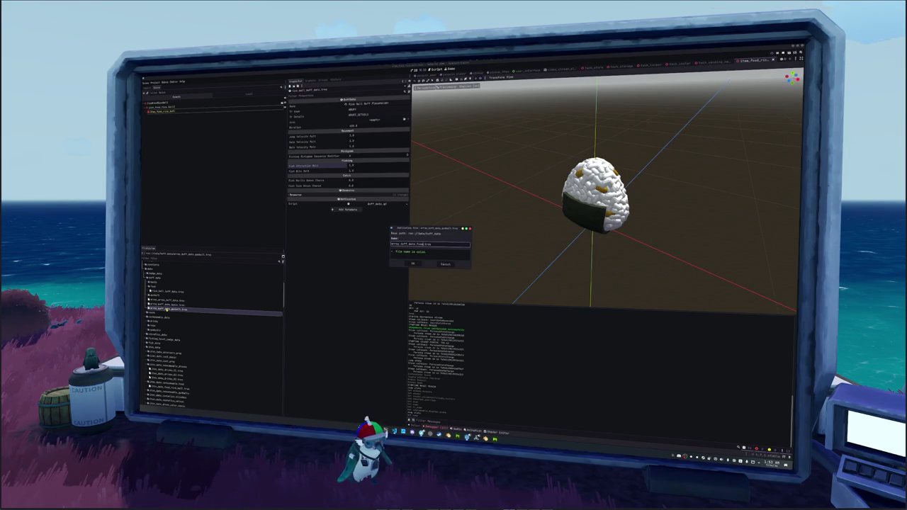
key(Return)
Clear array_buff_data_food.tres and make rice_ball_buff_data.tres its only element
double_click(166, 309)
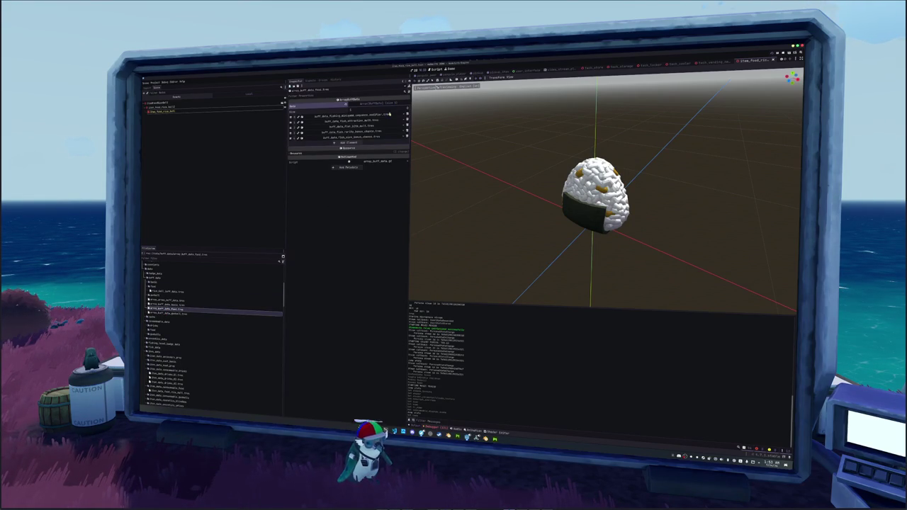
click(346, 105)
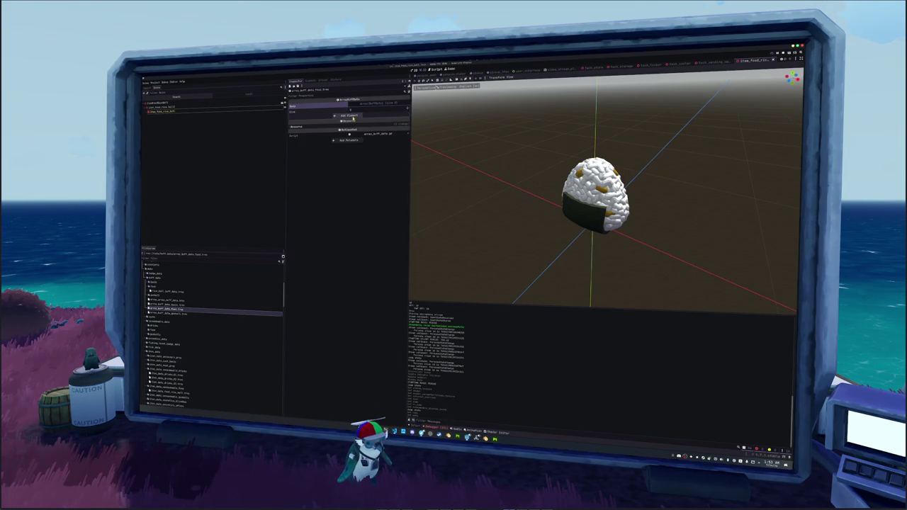
click(348, 117)
click(400, 114)
text(rice)
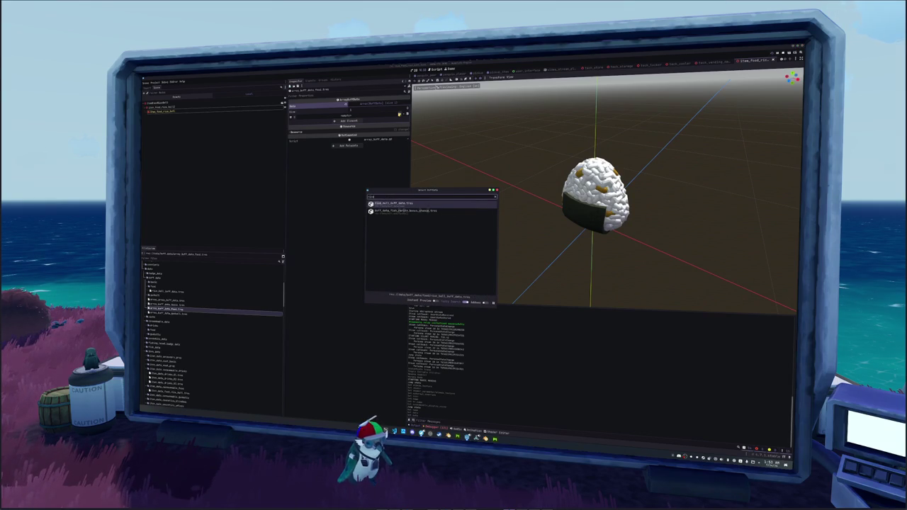
key(Return)
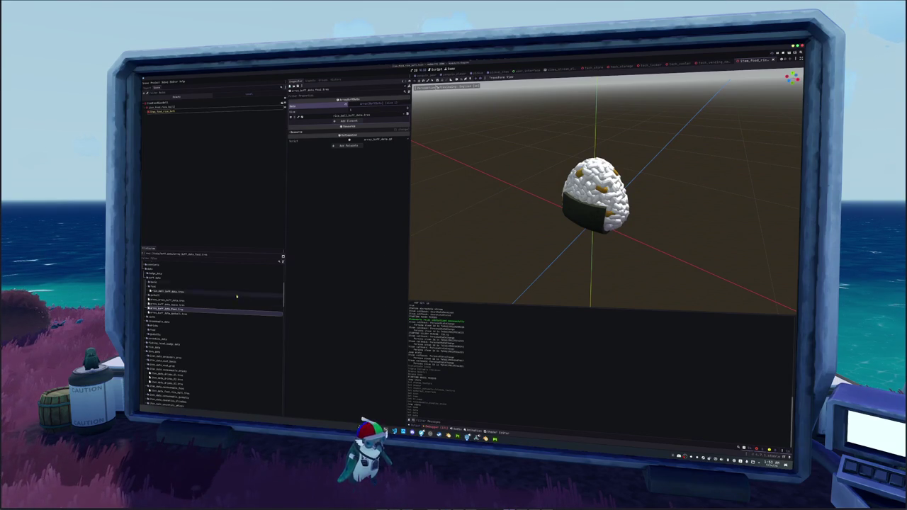
Add the food buff array as the third entry of array_array_buff_data.tres
double_click(173, 300)
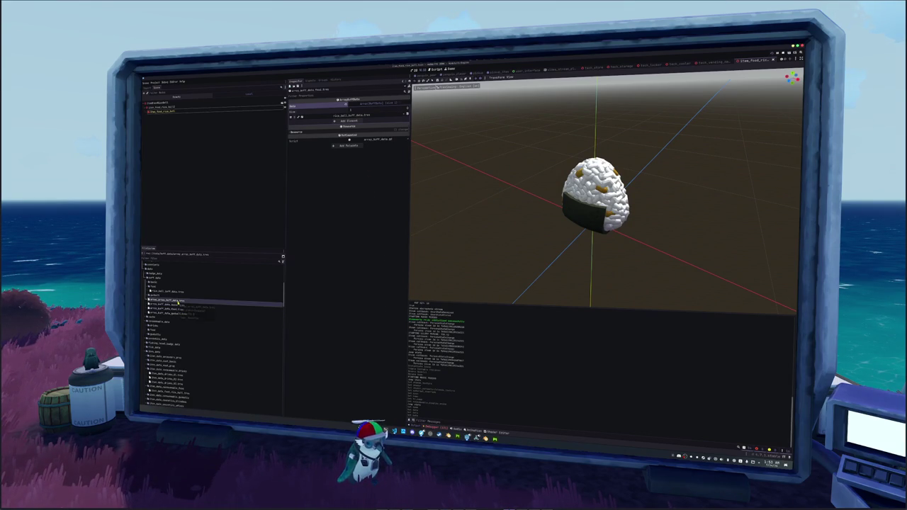
click(355, 127)
click(399, 125)
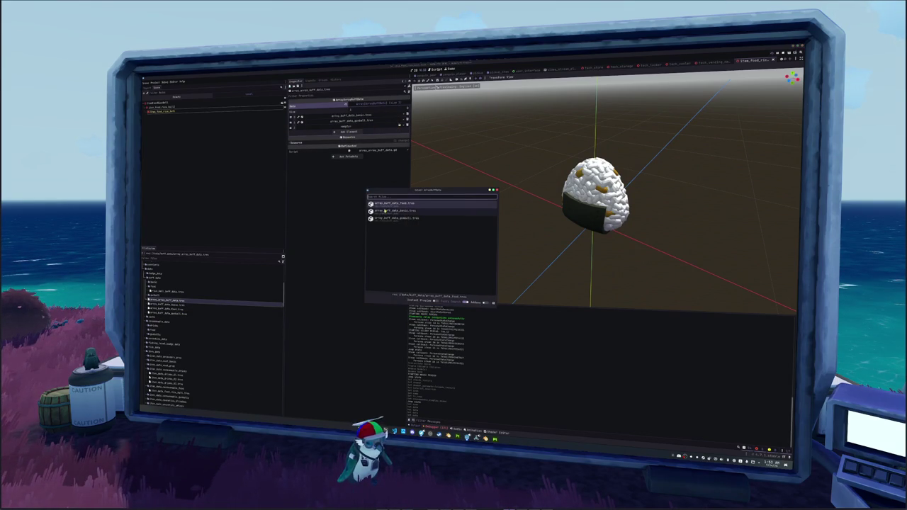
key(Return)
scroll(163, 333, down, 3)
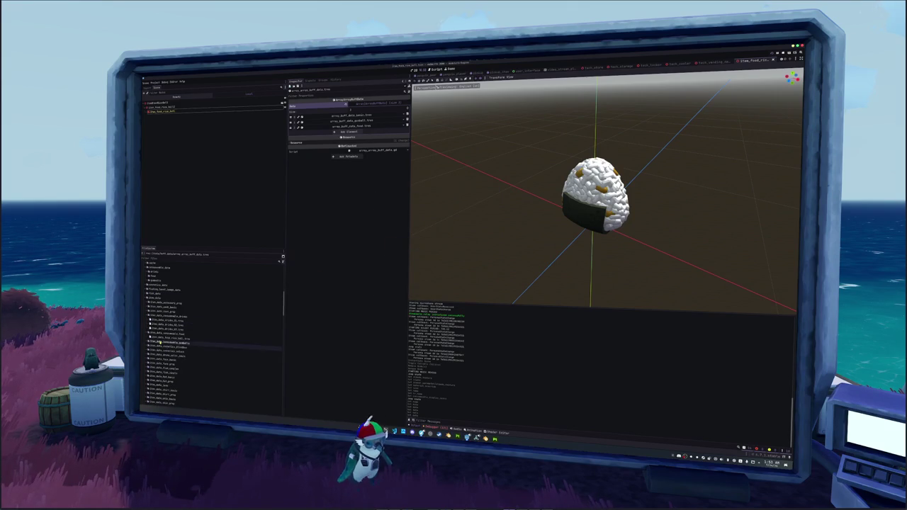
click(162, 338)
scroll(161, 337, down, 5)
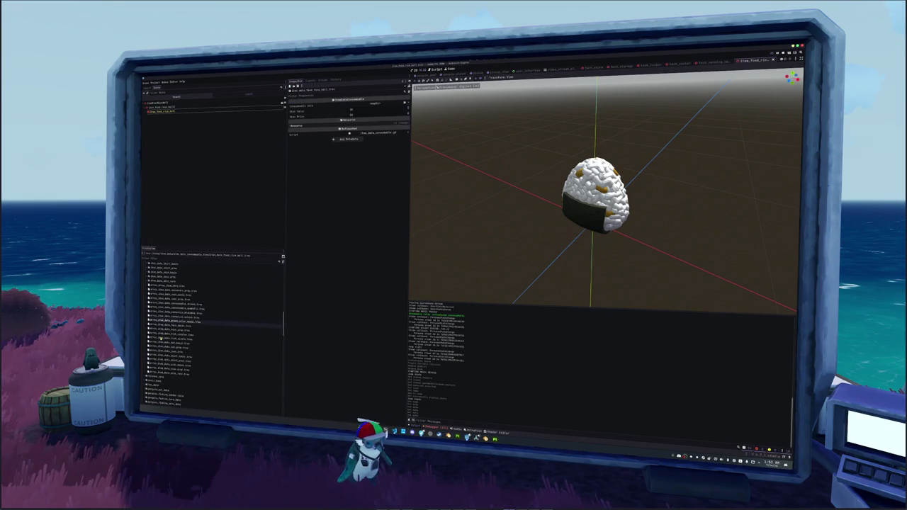
Duplicate the consumable drinks item array as a food array holding only the rice ball item
scroll(163, 333, up, 3)
click(172, 322)
key(ctrl+d)
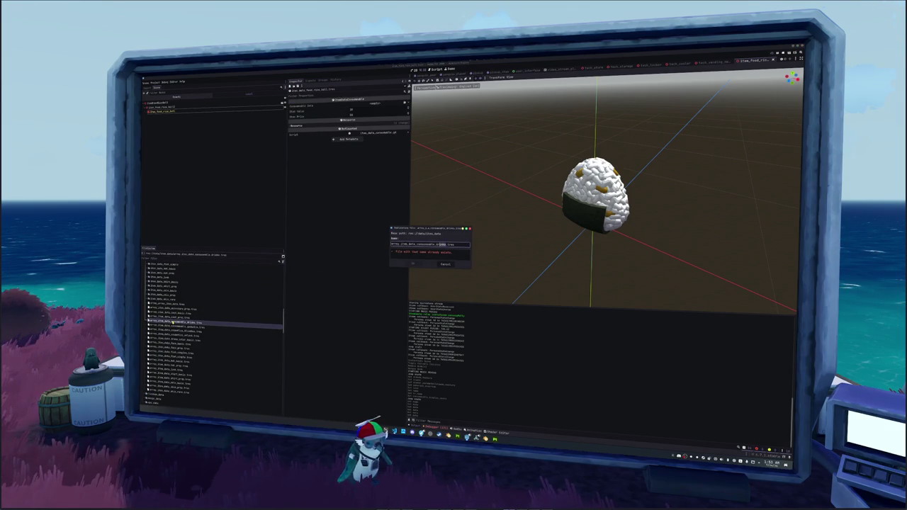
text(foods)
key(Return)
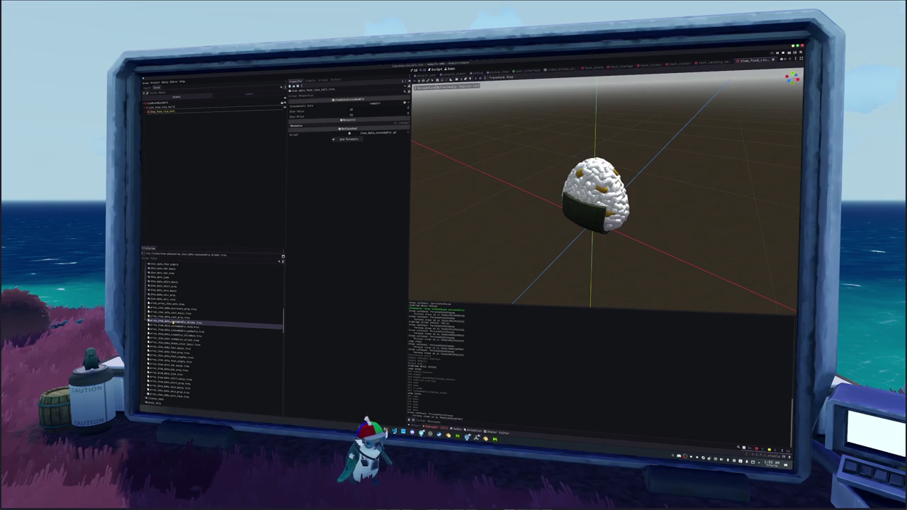
click(176, 326)
click(383, 104)
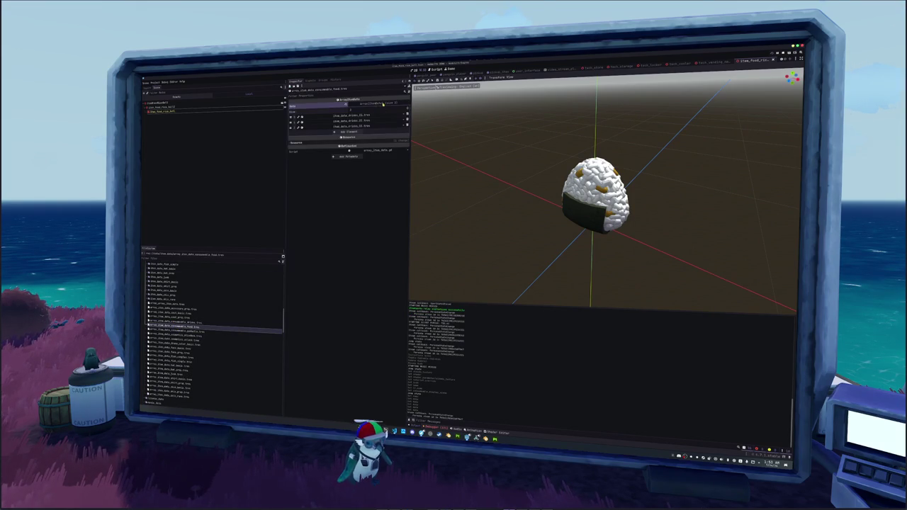
click(345, 110)
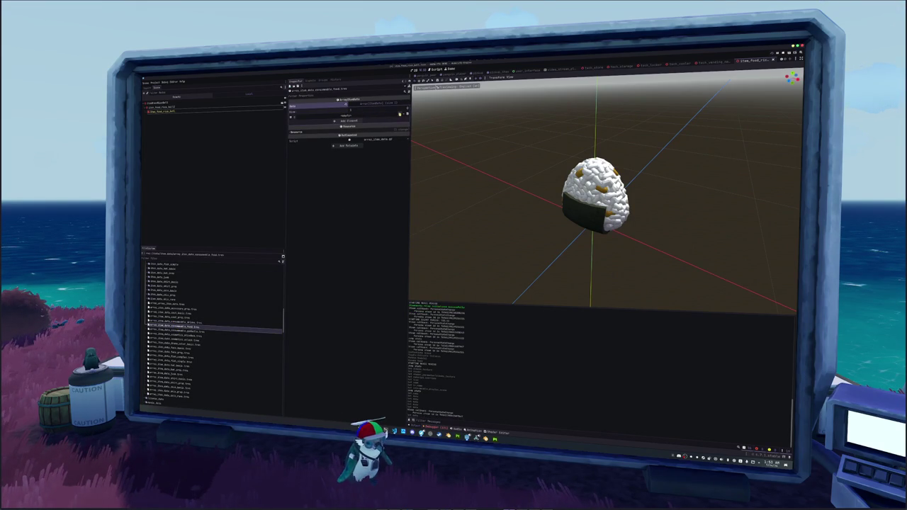
click(399, 113)
text(rice ball)
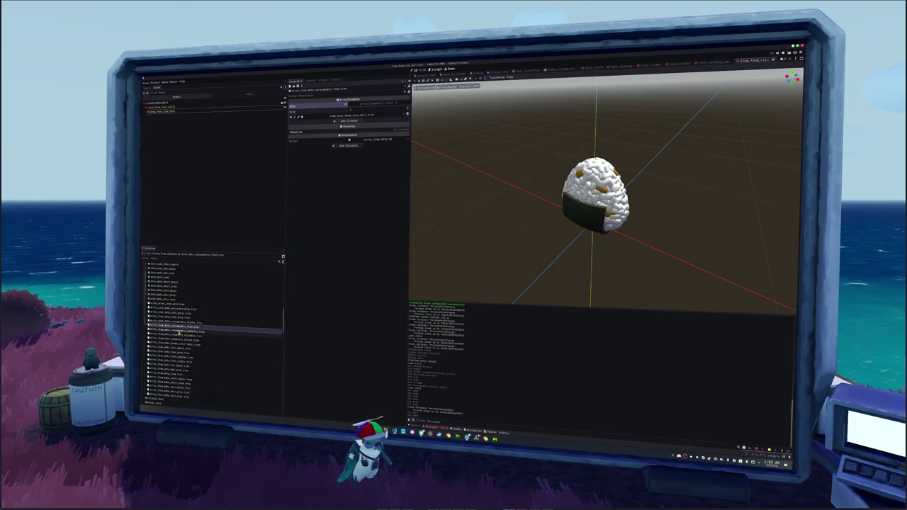
Add array_item_data_consumable_food.tres as a new entry in the master item array
click(169, 304)
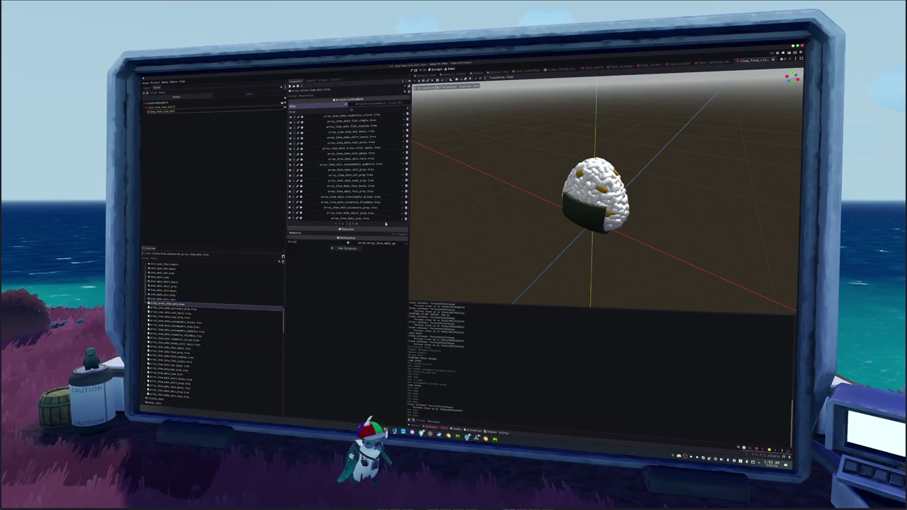
click(357, 224)
click(347, 121)
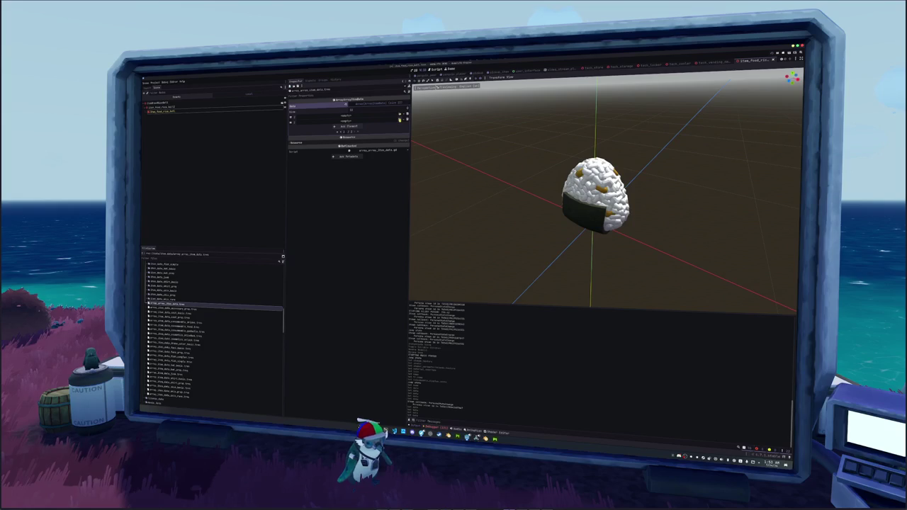
click(406, 120)
click(405, 116)
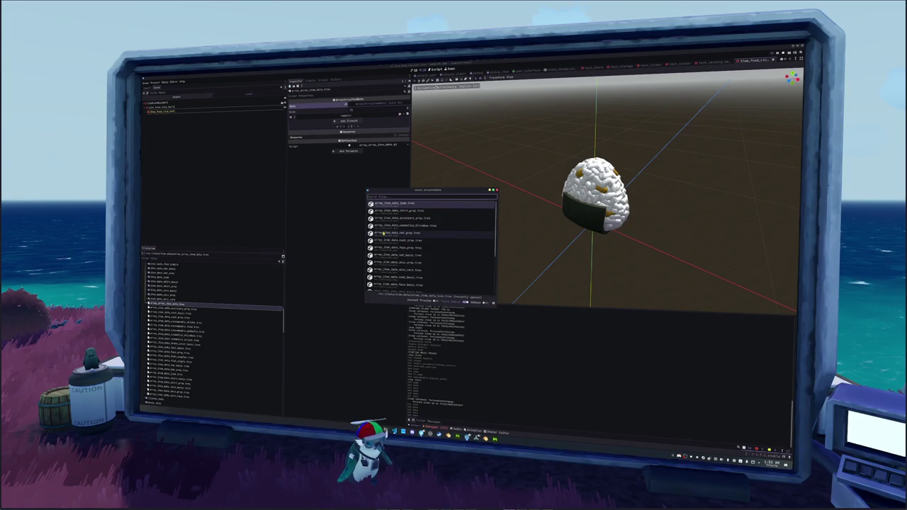
text(food)
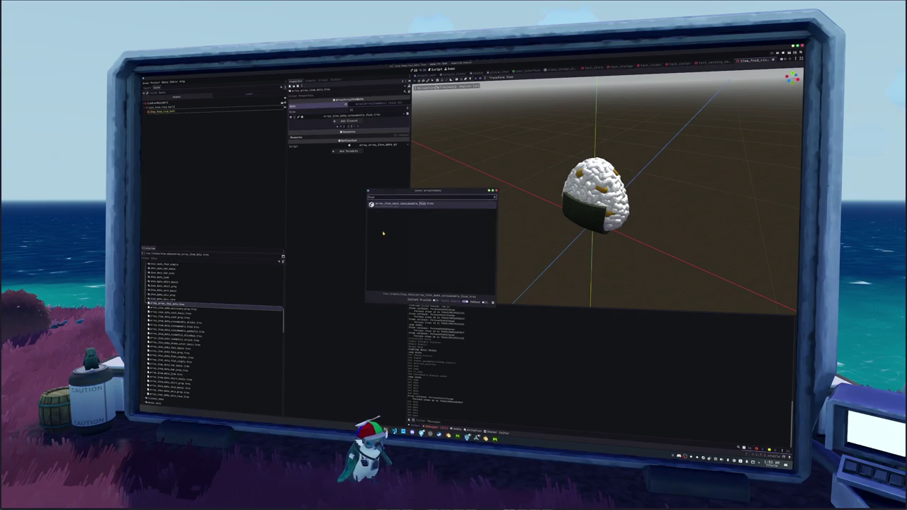
key(Return)
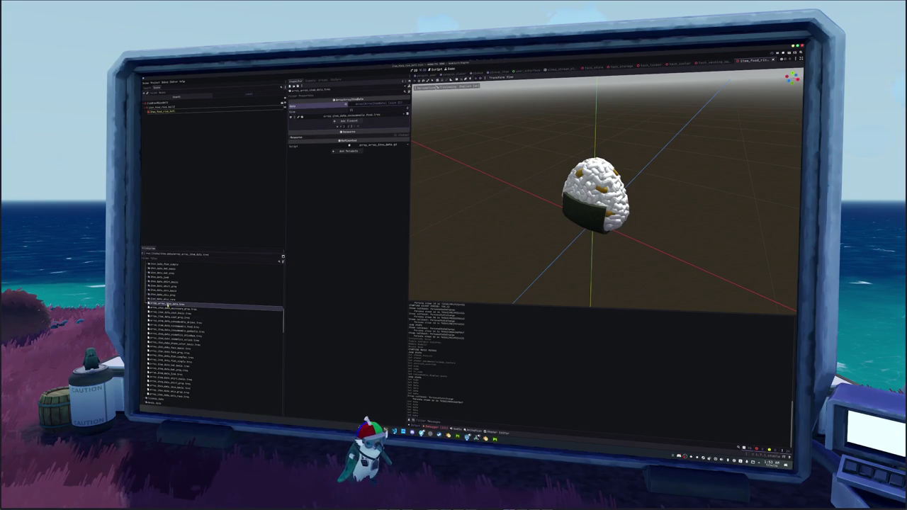
scroll(161, 319, up, 3)
scroll(162, 319, up, 5)
Select item_data_food_rice_ball.tres and try Quick Load for its Consumable Data, then cancel
click(160, 303)
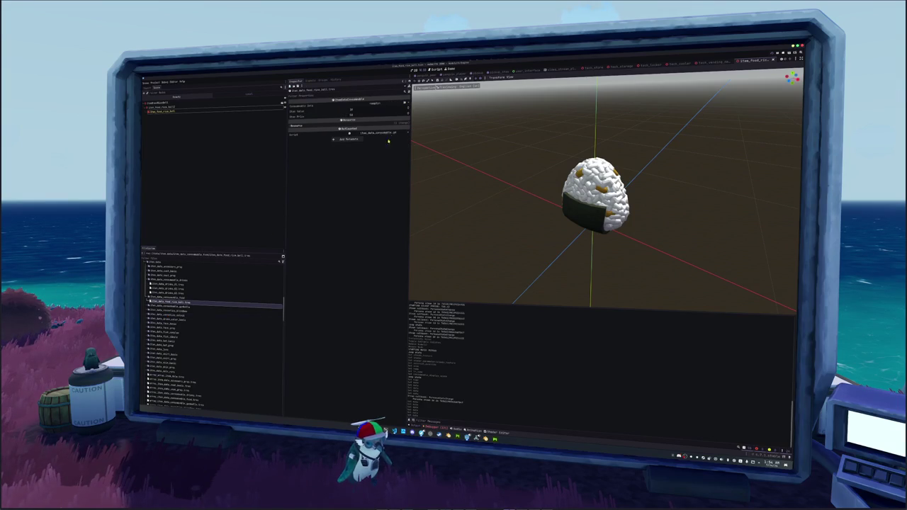
click(405, 103)
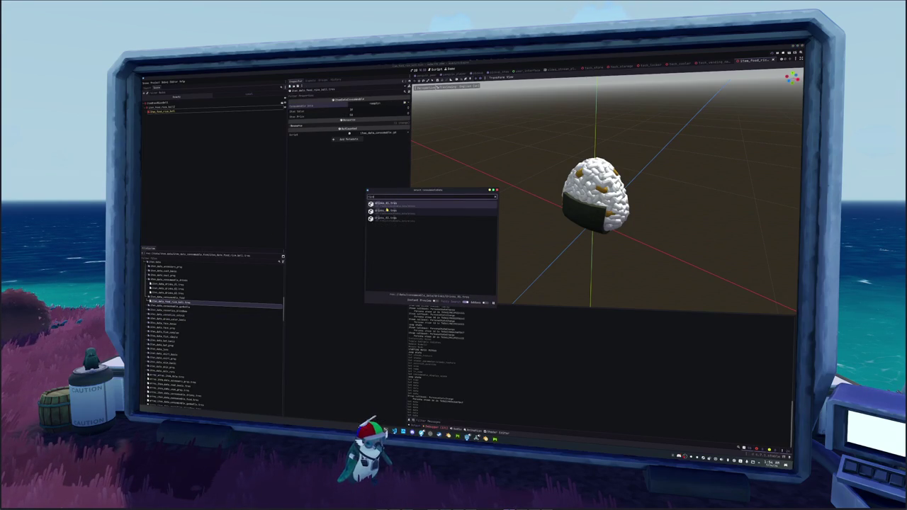
key(Escape)
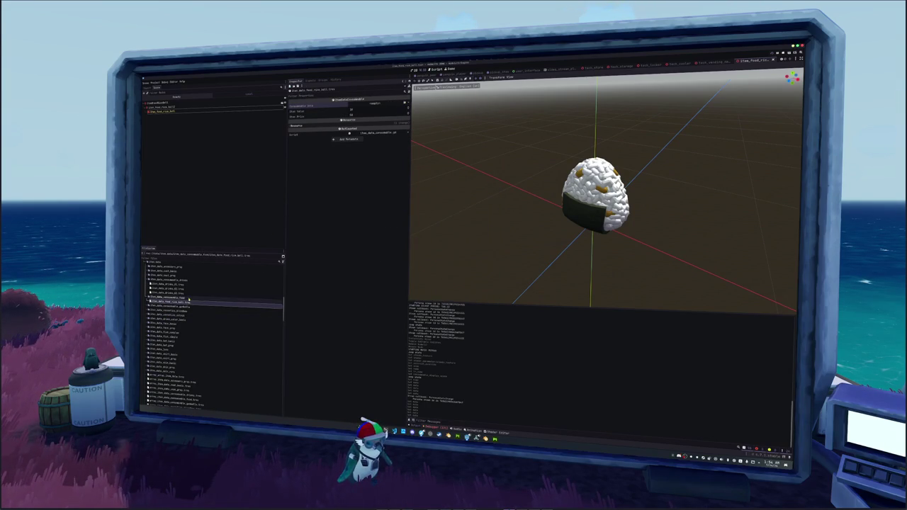
scroll(172, 319, up, 10)
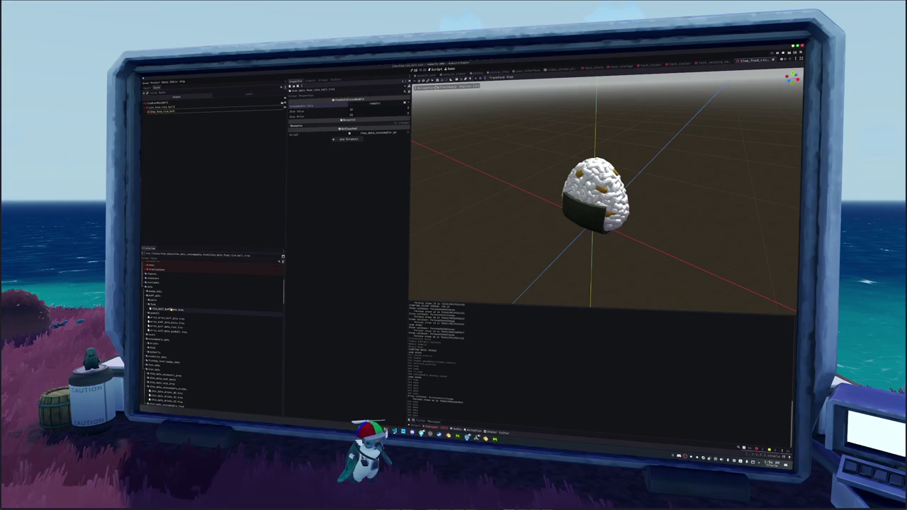
scroll(171, 309, down, 3)
Start a new ConsumableData resource in the food folder, then open rice_ball_buff_data.tres
right_click(169, 313)
mouse_move(188, 316)
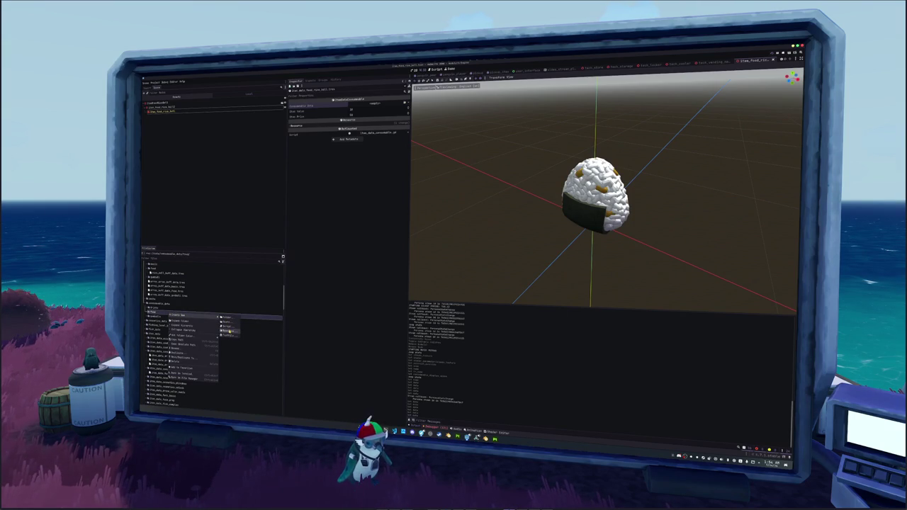
click(228, 331)
text(consumable)
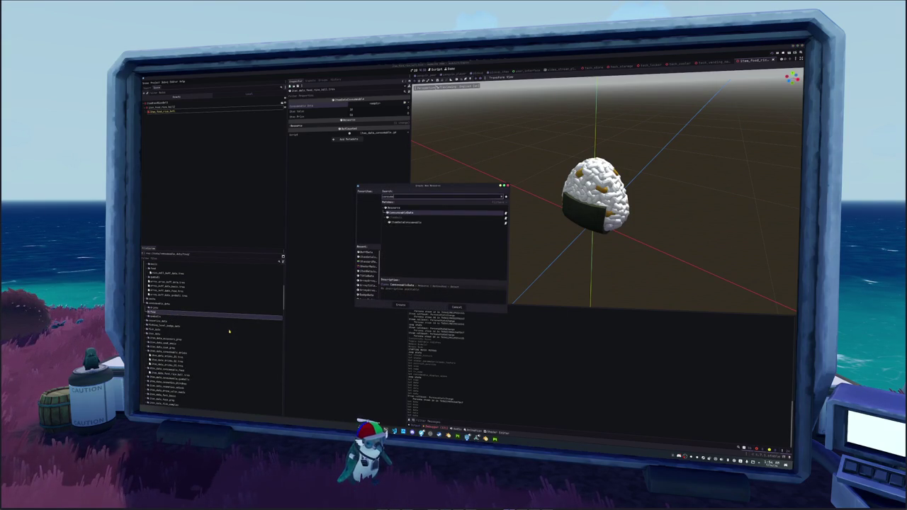
key(Return)
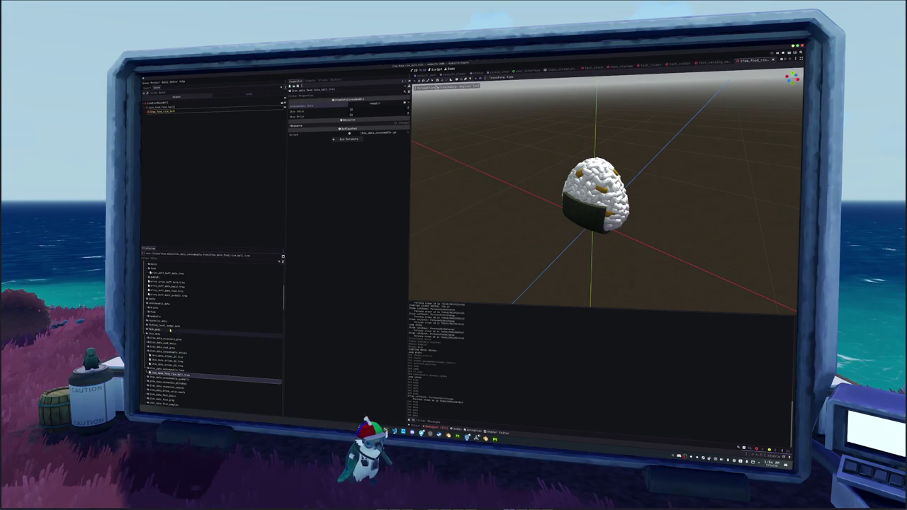
click(170, 273)
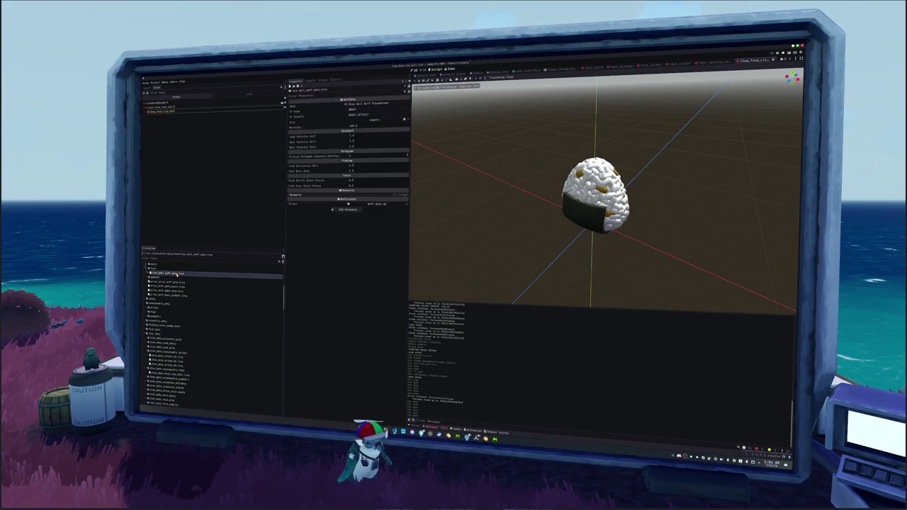
Give a drinks item resource a new icon texture and a name starting 'On'
click(166, 366)
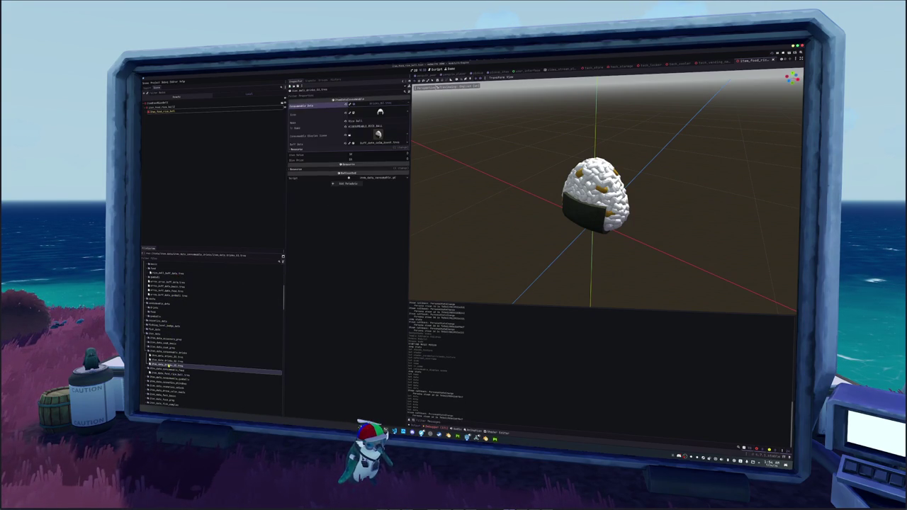
click(161, 363)
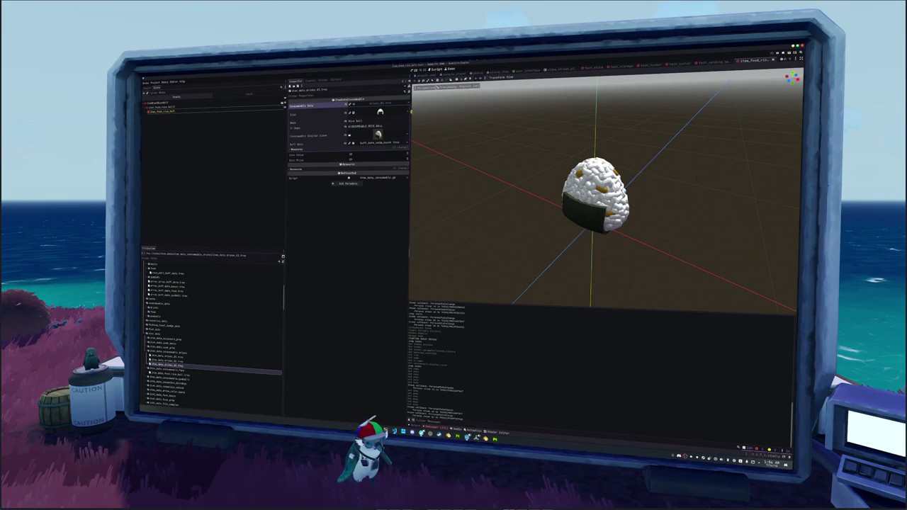
click(407, 112)
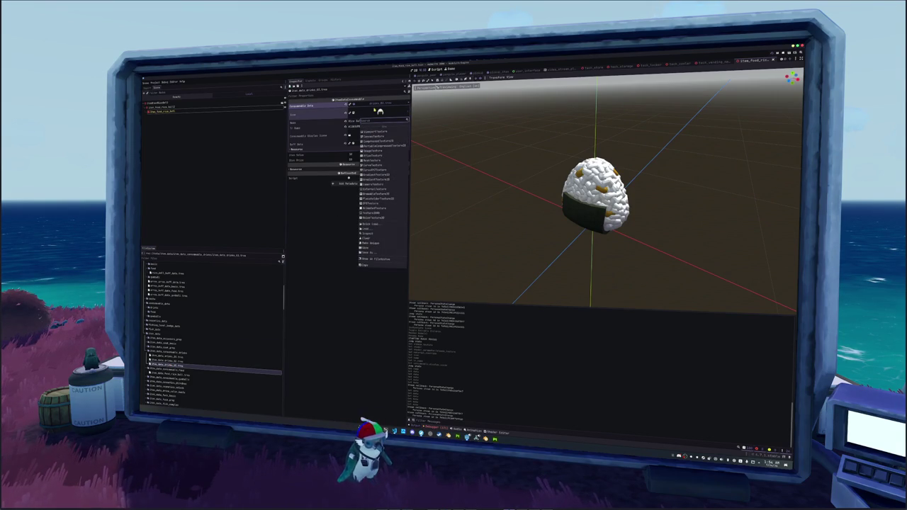
click(379, 110)
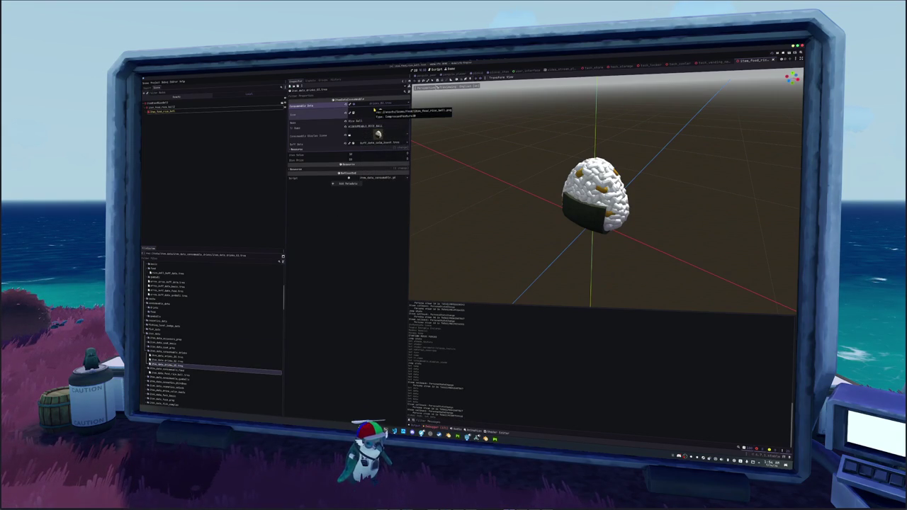
click(407, 112)
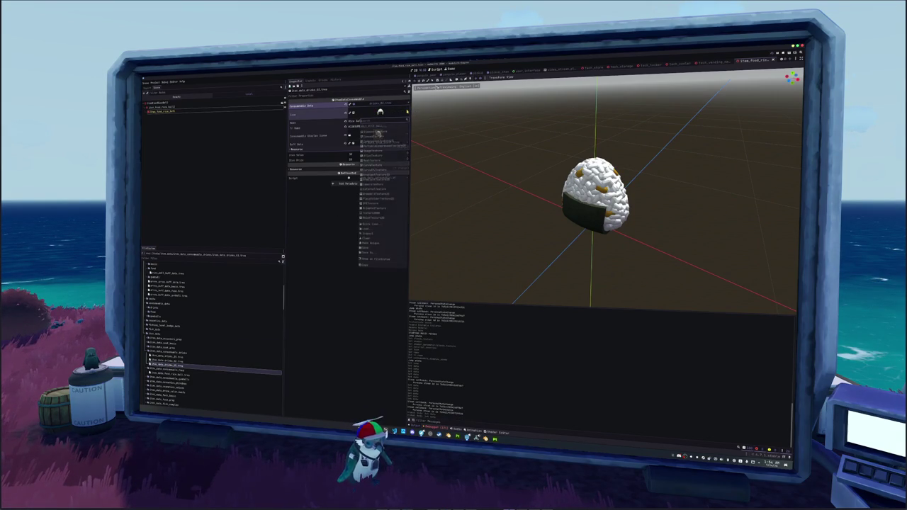
click(369, 224)
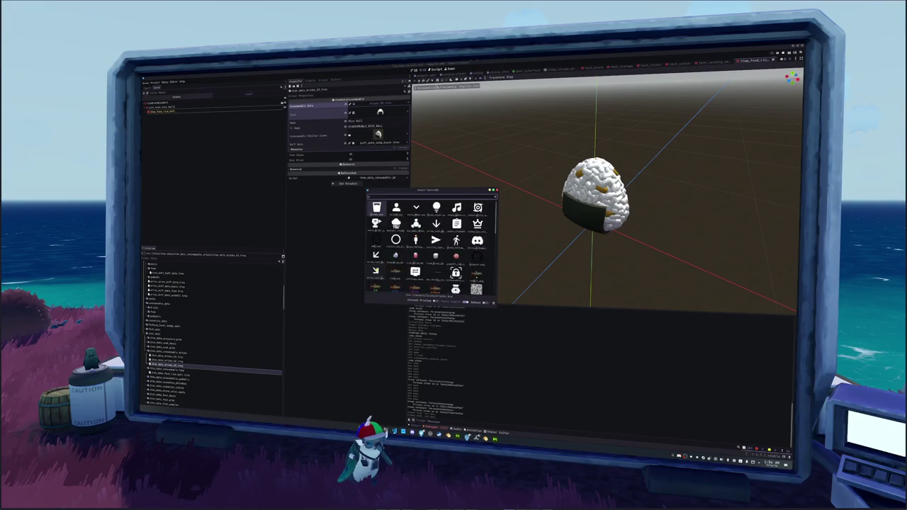
double_click(371, 255)
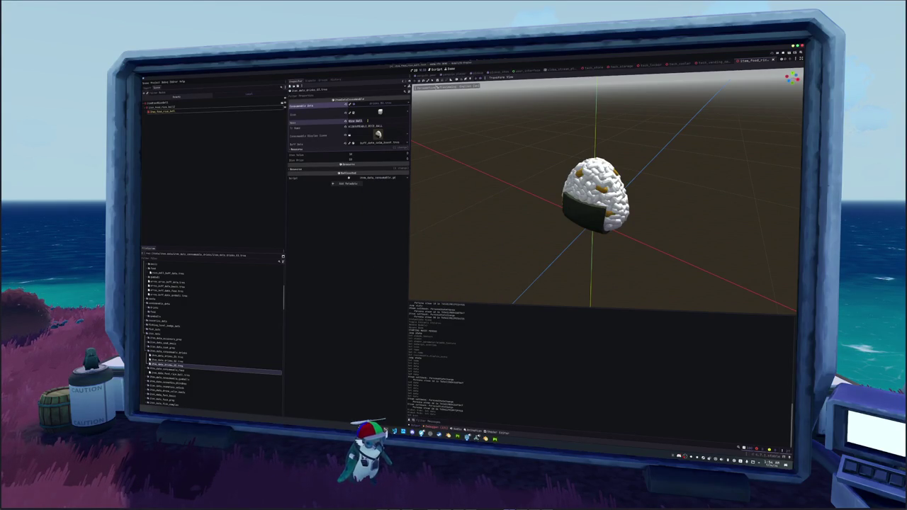
text(Onigiri)
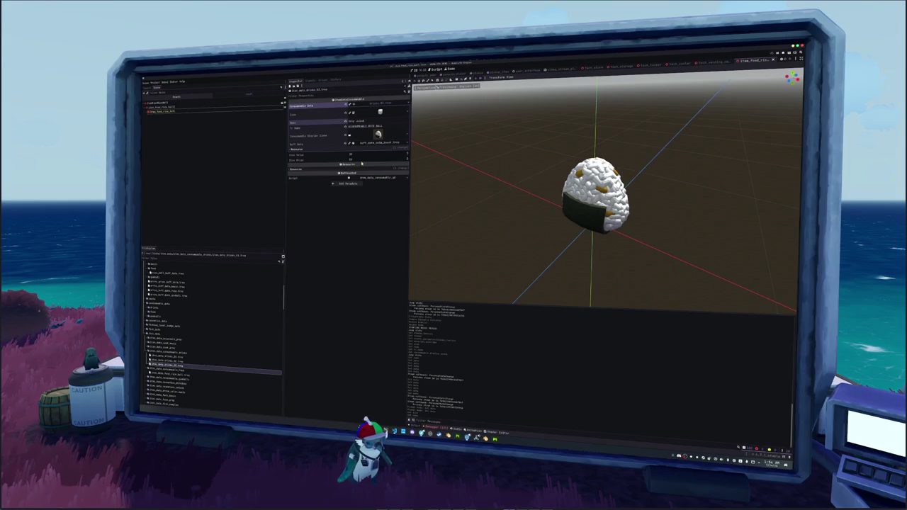
Trim another item's identifier text and quick-load a different Consumable Display Scene
click(163, 359)
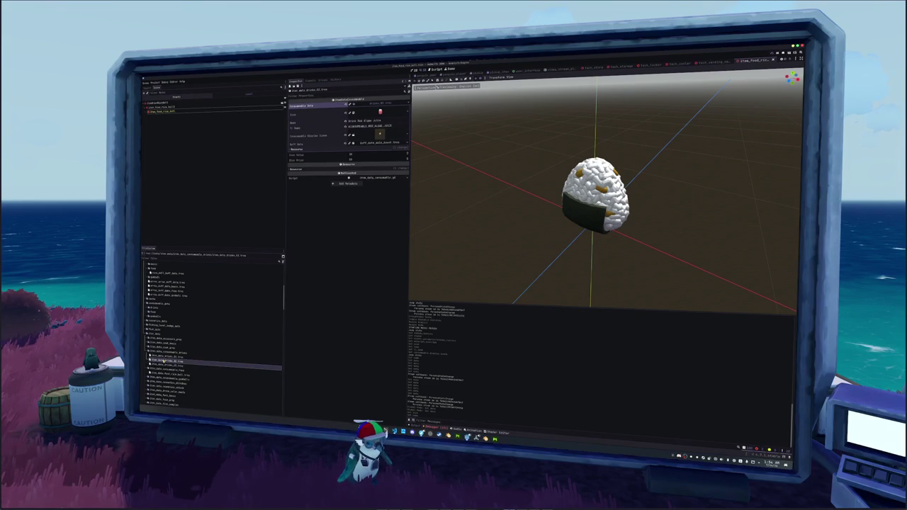
click(167, 365)
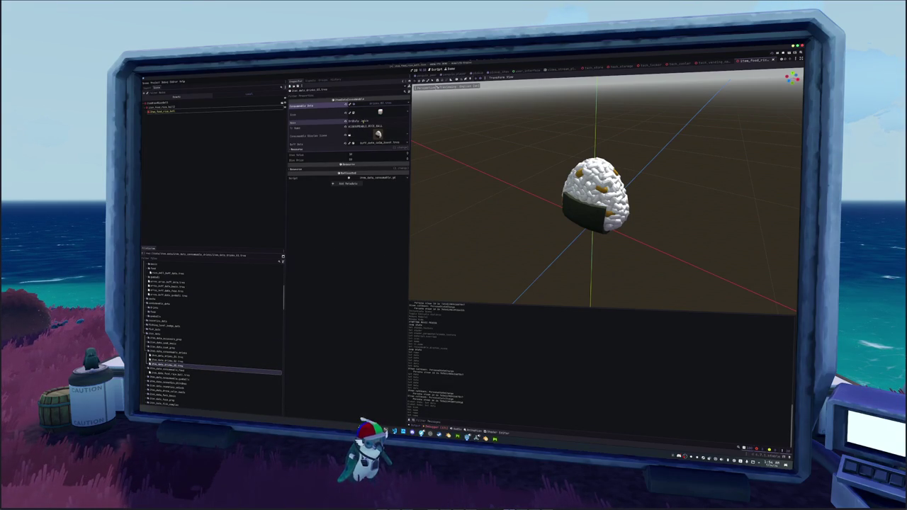
click(363, 125)
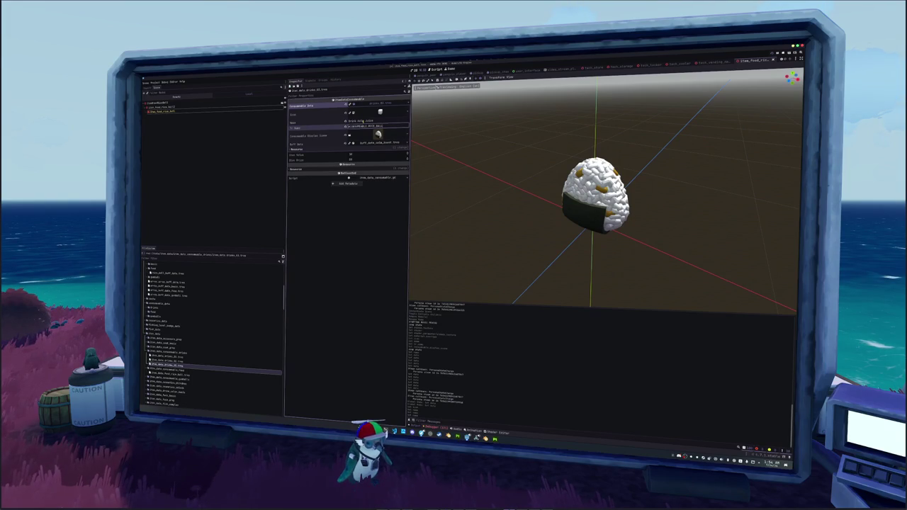
key(BackSpace)
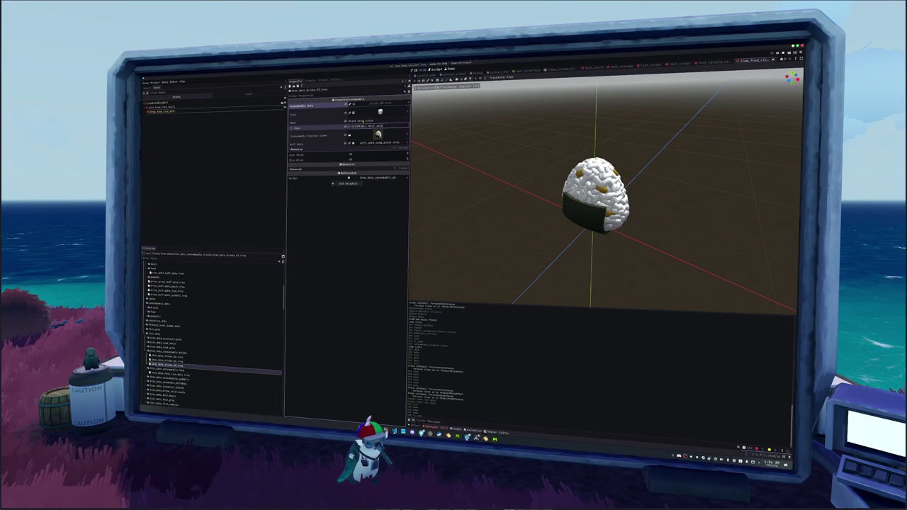
click(407, 135)
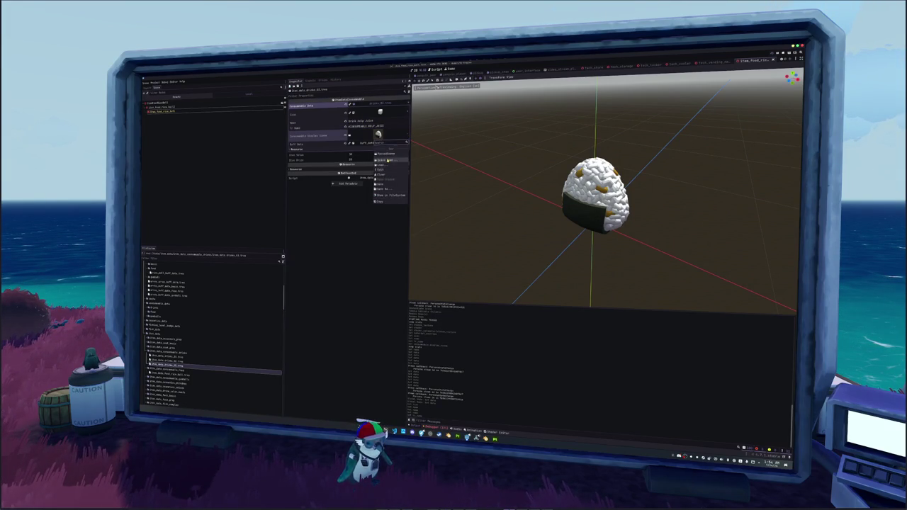
click(387, 160)
key(Down)
key(Down)
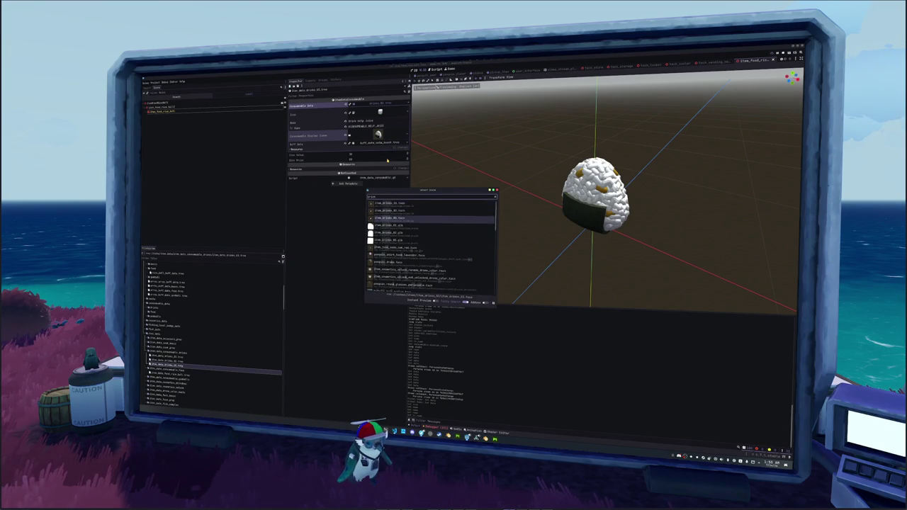
key(Return)
click(166, 374)
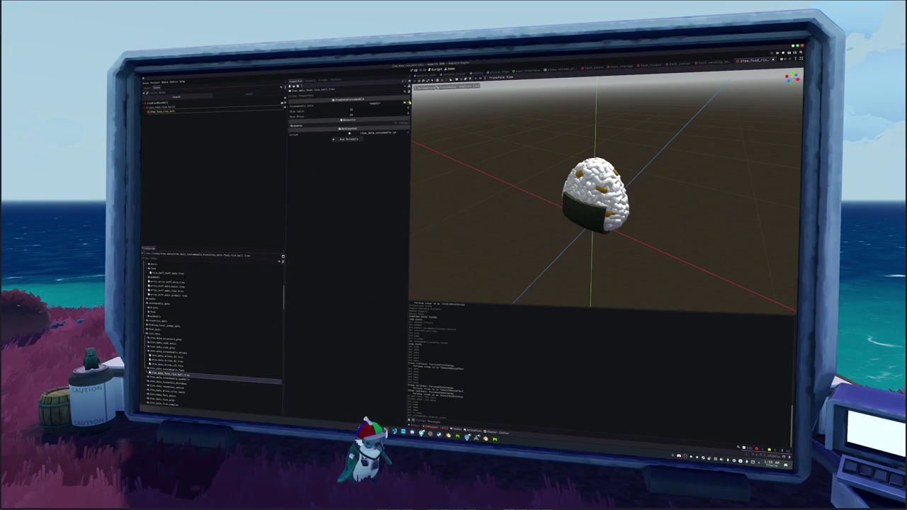
Create a ConsumableData resource in the food folder, save it as food_rice_ball.tres, and open it
click(168, 274)
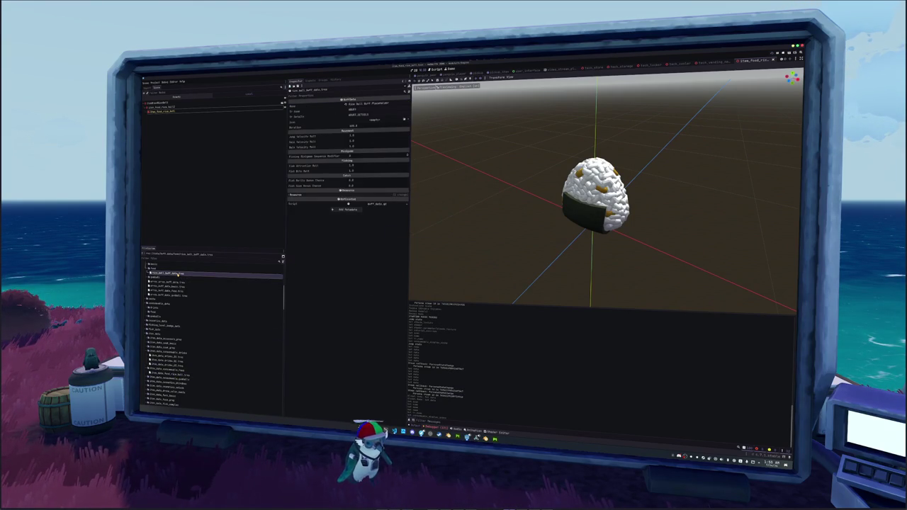
right_click(165, 312)
mouse_move(178, 313)
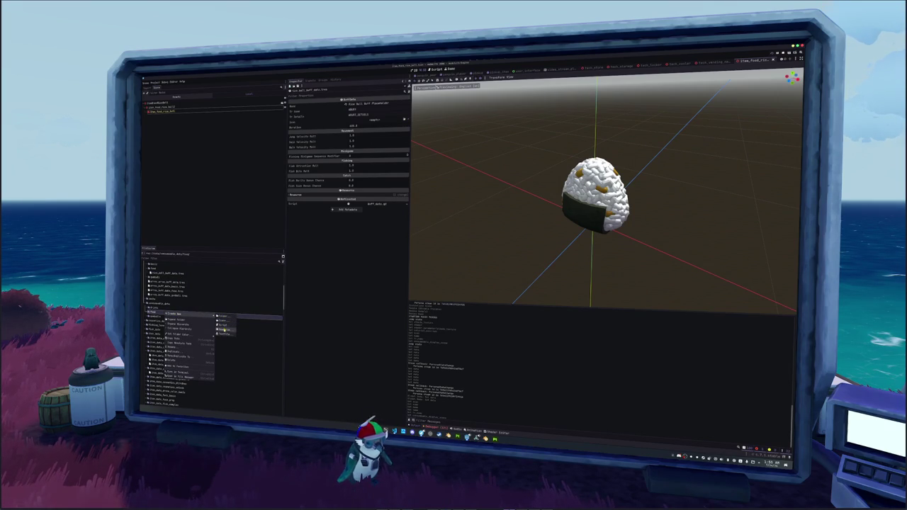
click(224, 330)
text(consume)
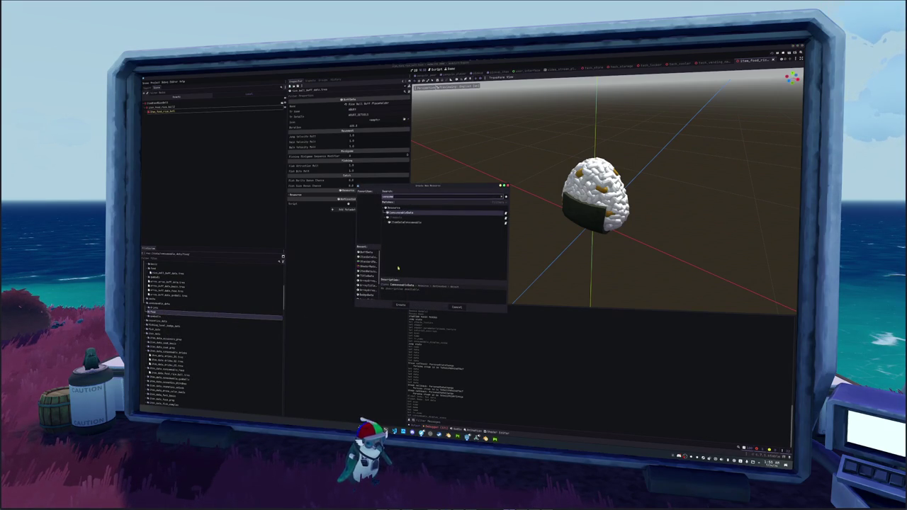
click(400, 305)
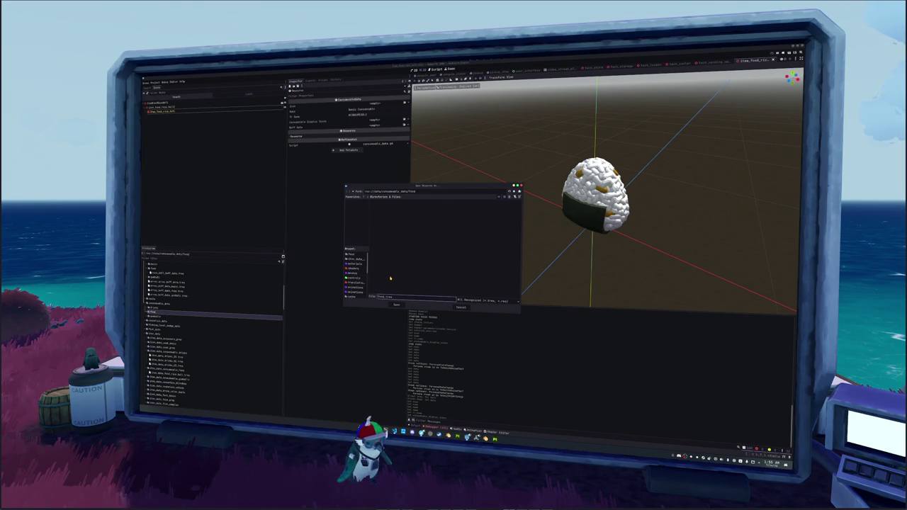
key(Return)
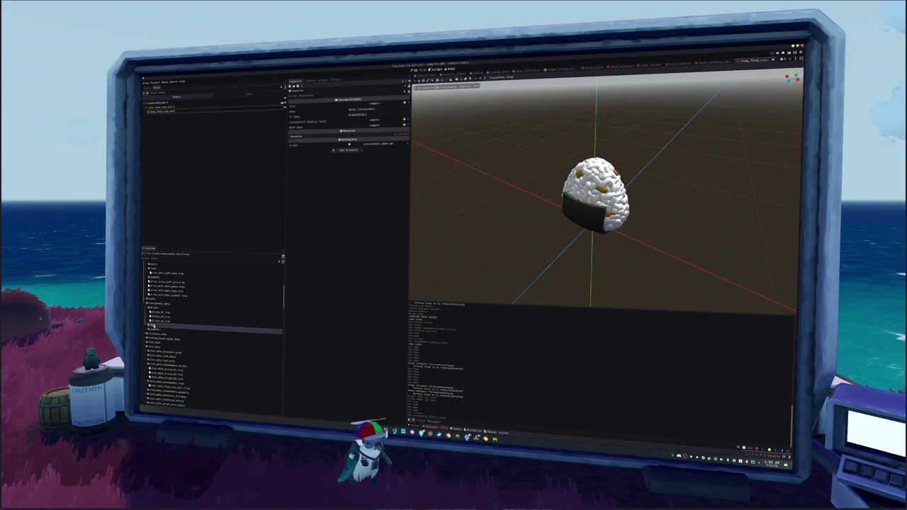
click(150, 330)
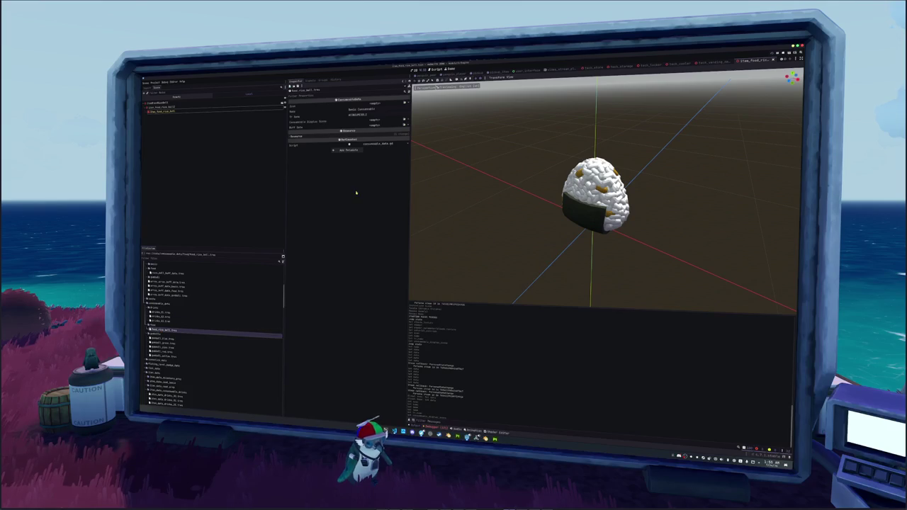
Give the consumable the rice-ball icon, the name Food Rice Ball, and a new Tr Type value
click(382, 106)
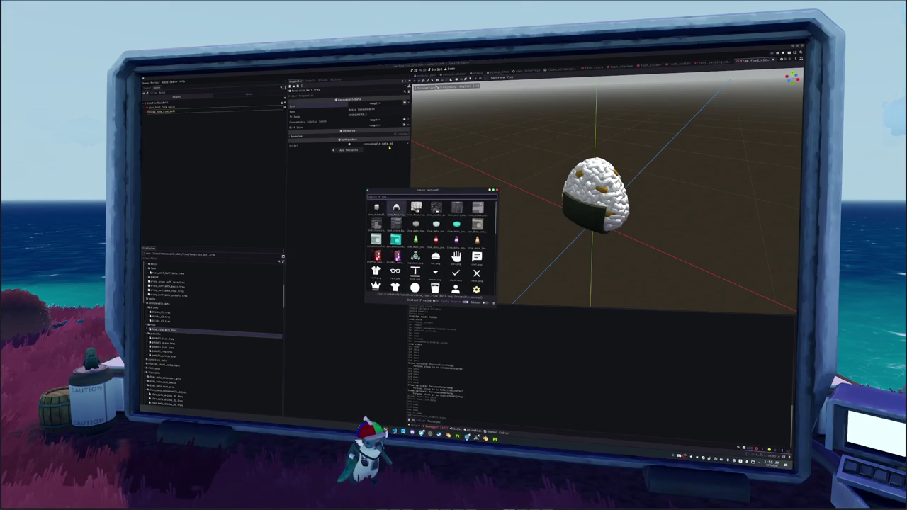
key(Right)
key(Return)
click(365, 115)
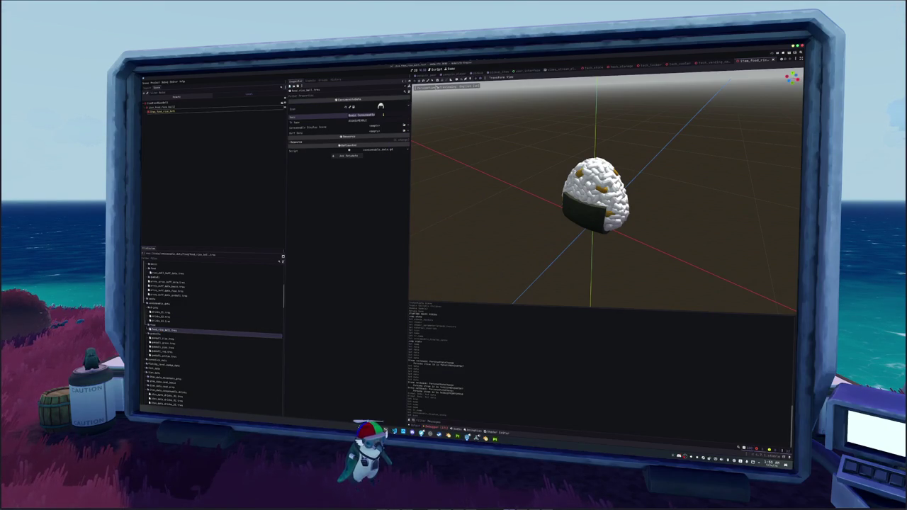
text(Food Rice Ball)
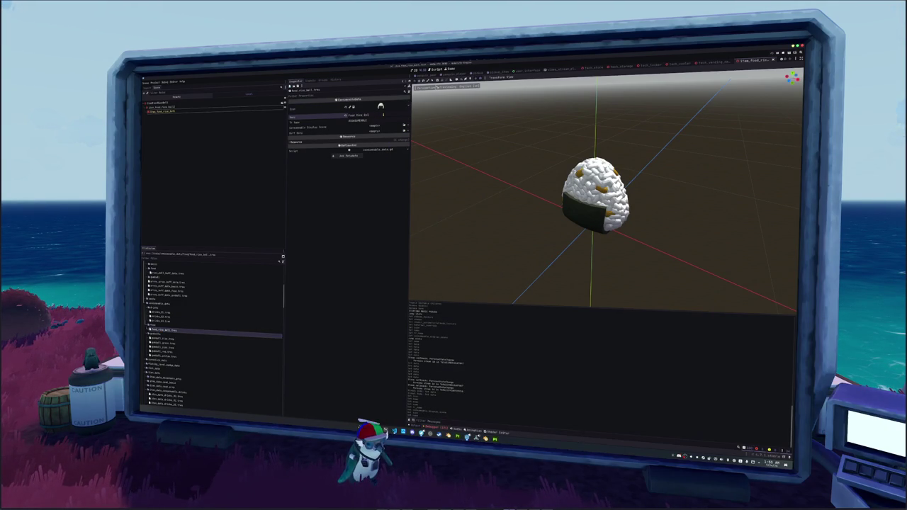
click(357, 120)
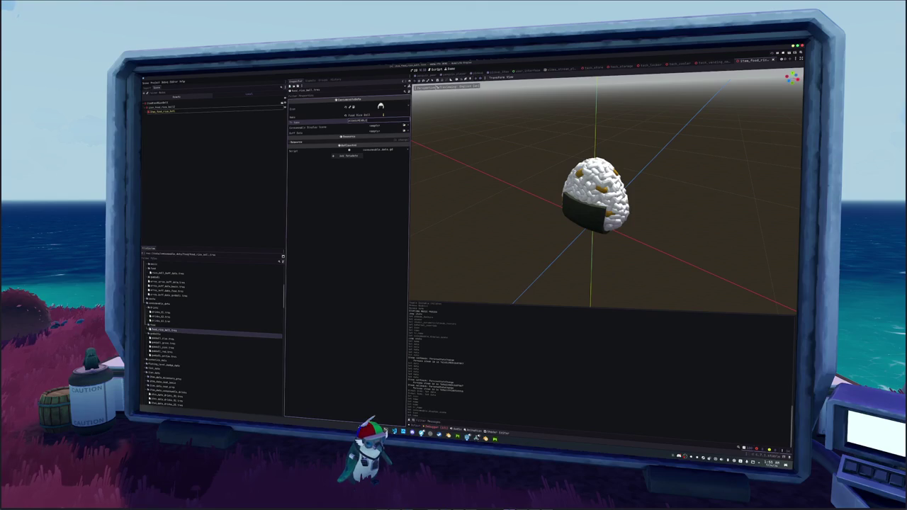
text(fo)
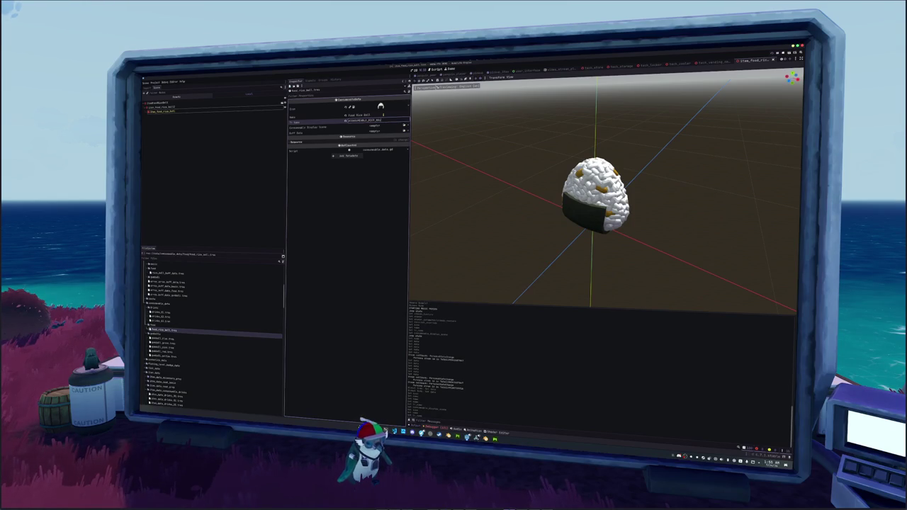
Assign the rice ball scene and rice_ball_buff_data.tres as the consumable's buff data
click(404, 127)
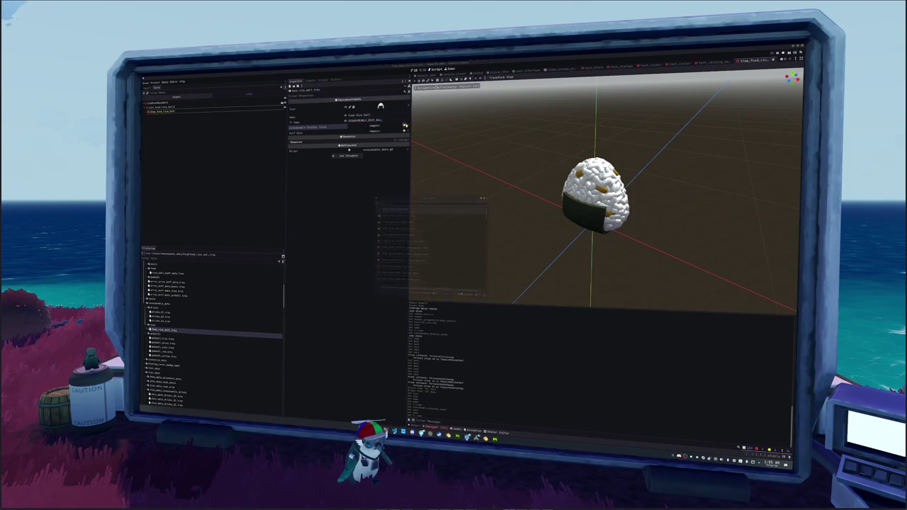
text(rice)
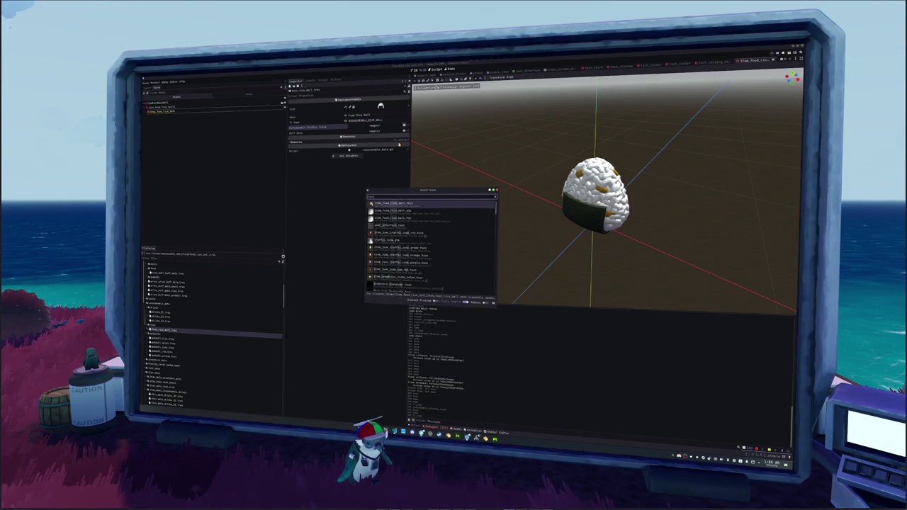
key(Return)
click(403, 138)
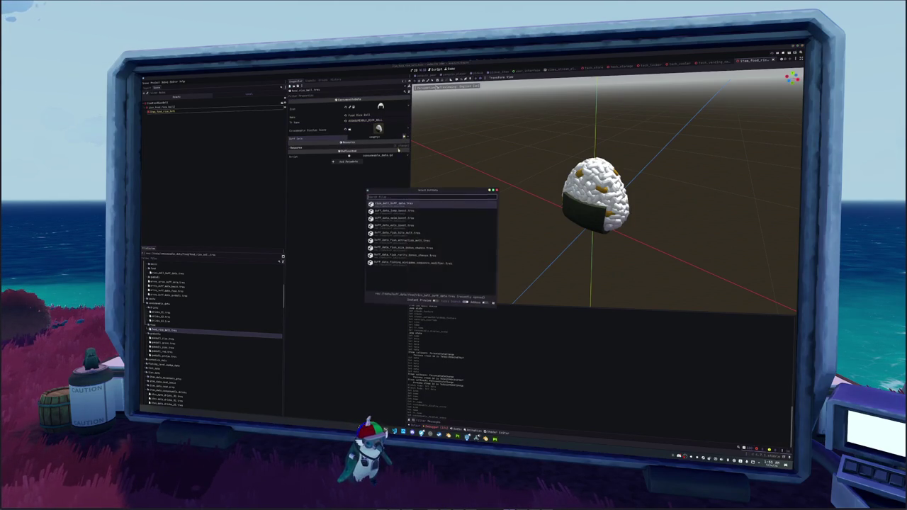
double_click(397, 204)
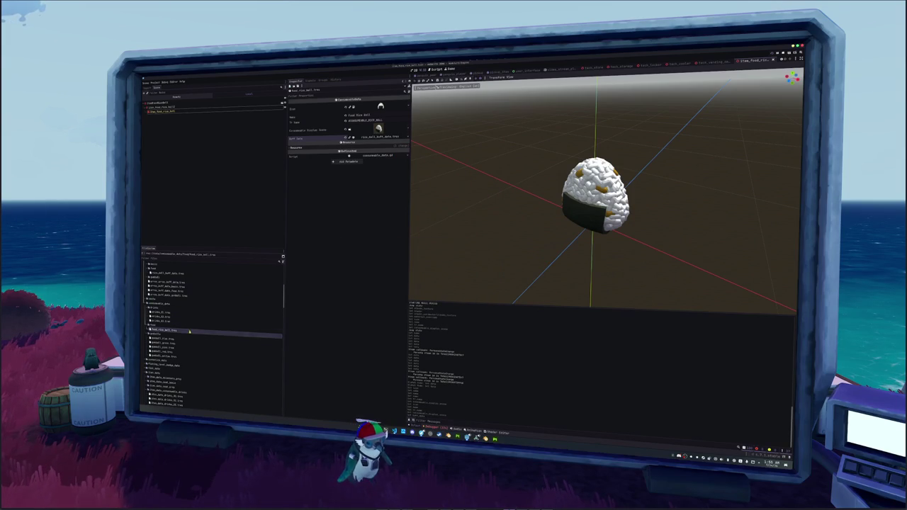
scroll(177, 343, down, 3)
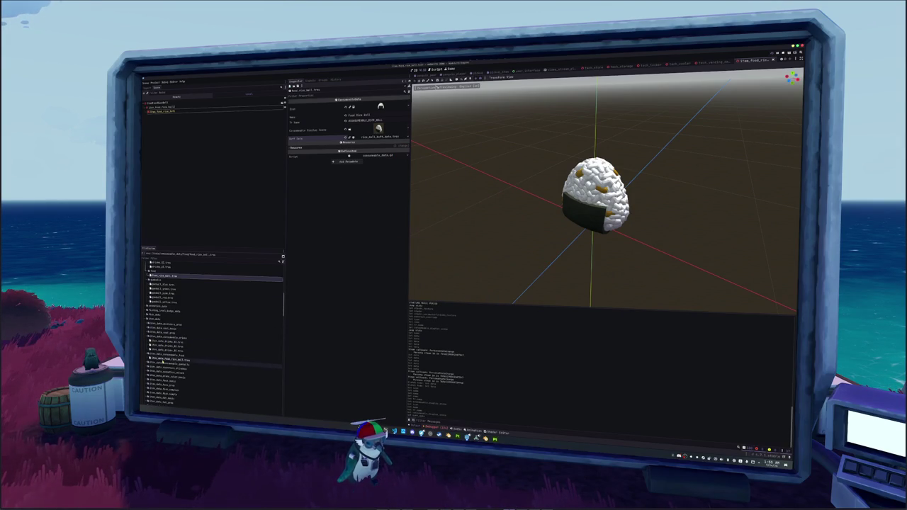
Link food/rice_ball.tres as the rice ball item's consumable data and start a test run with F5
click(163, 361)
click(405, 102)
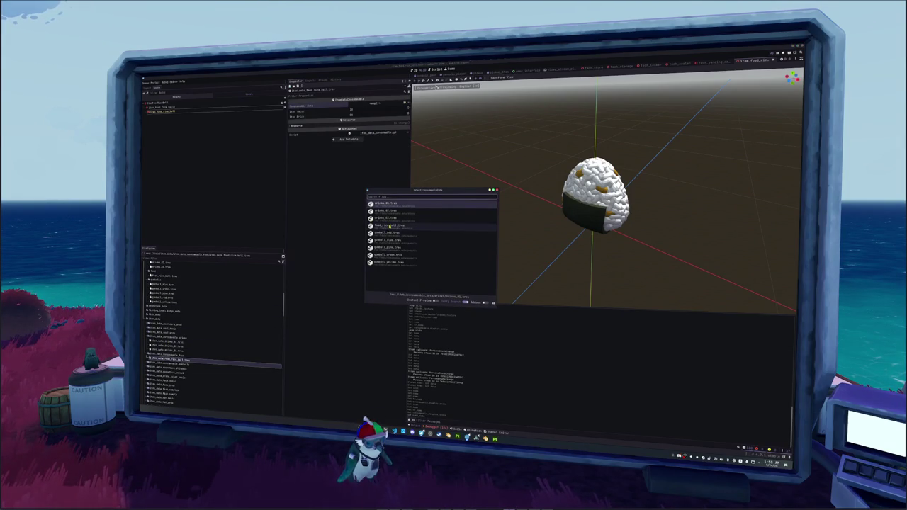
double_click(389, 226)
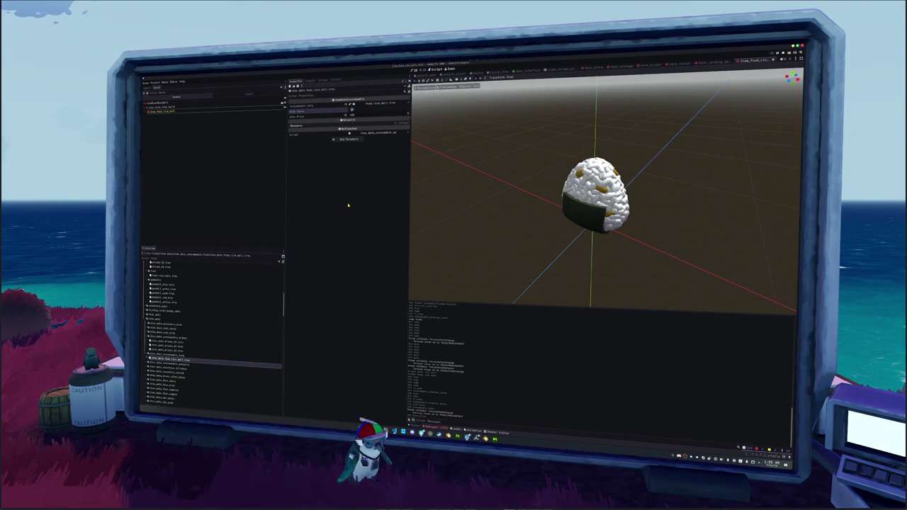
key(F5)
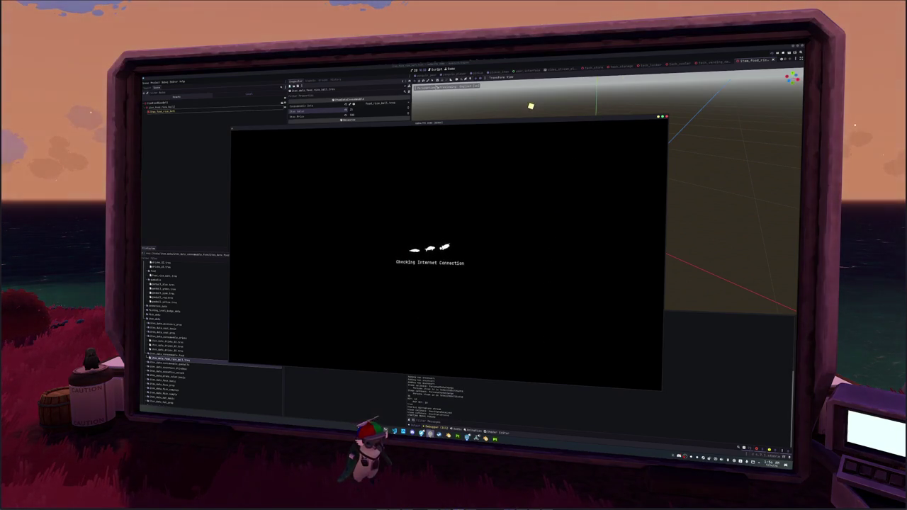
Bring the game window forward, start playing, and check the inventory for the rice ball
key(alt+Tab)
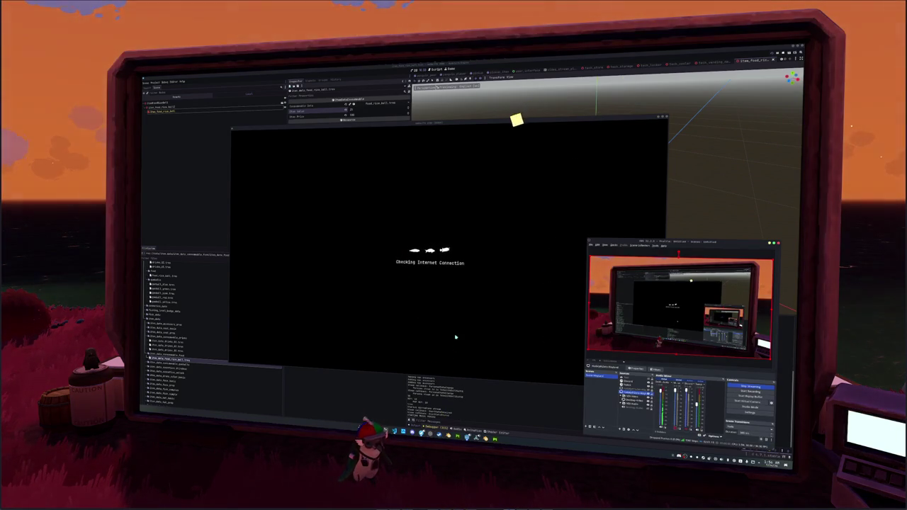
click(454, 338)
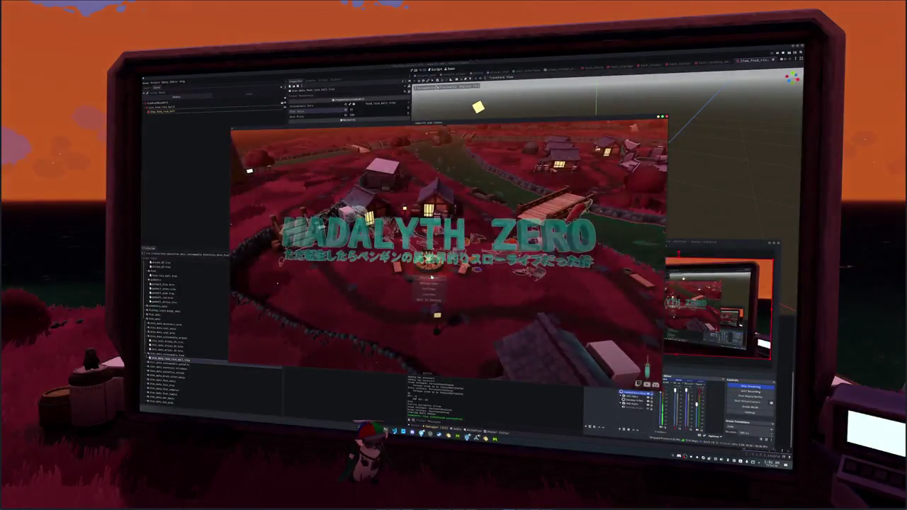
click(430, 278)
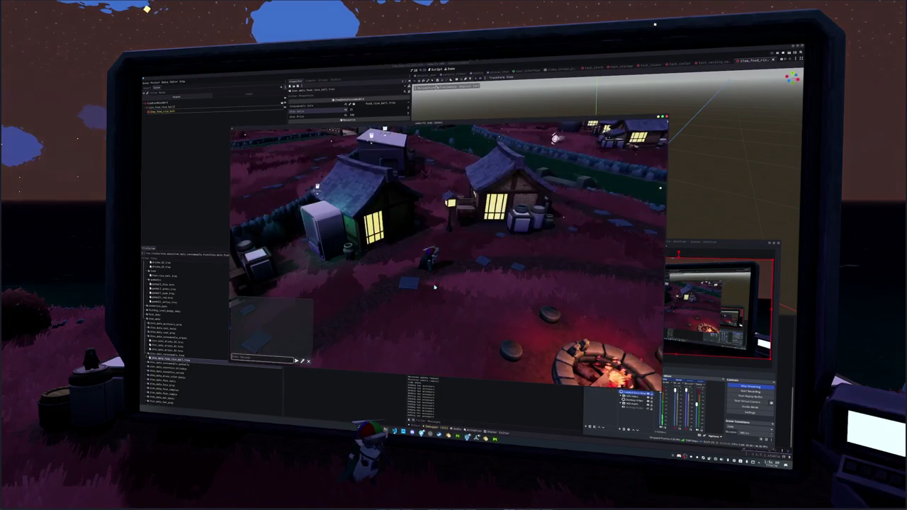
key(i)
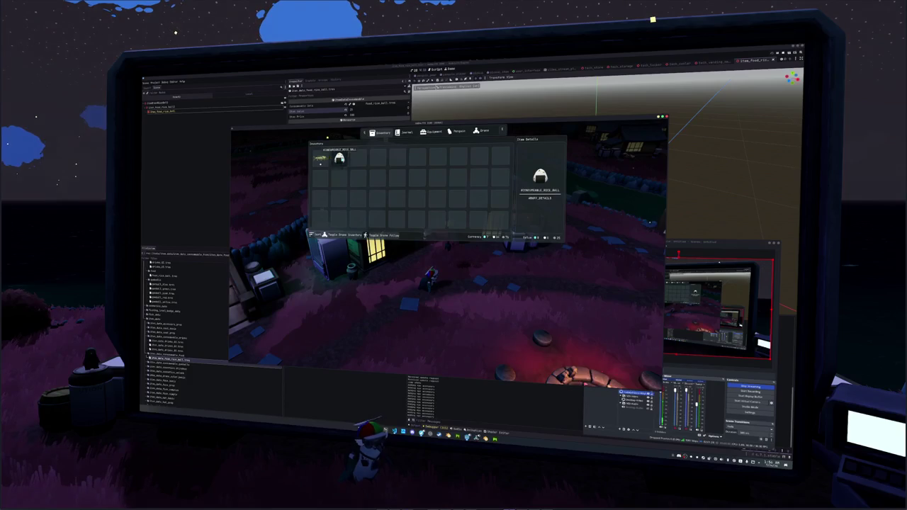
key(i)
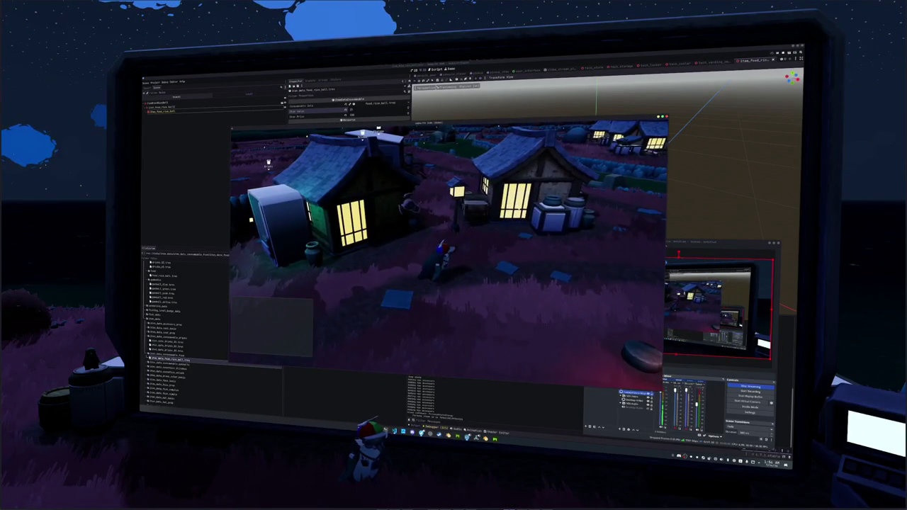
Set the rice ball down beside the character, walk toward the bridge, and stop the run
key(Tab)
right_click(340, 159)
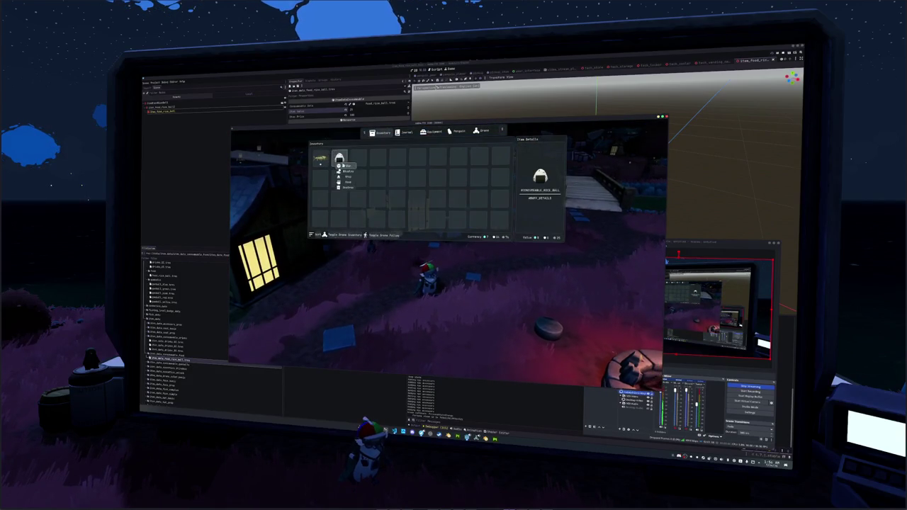
click(346, 176)
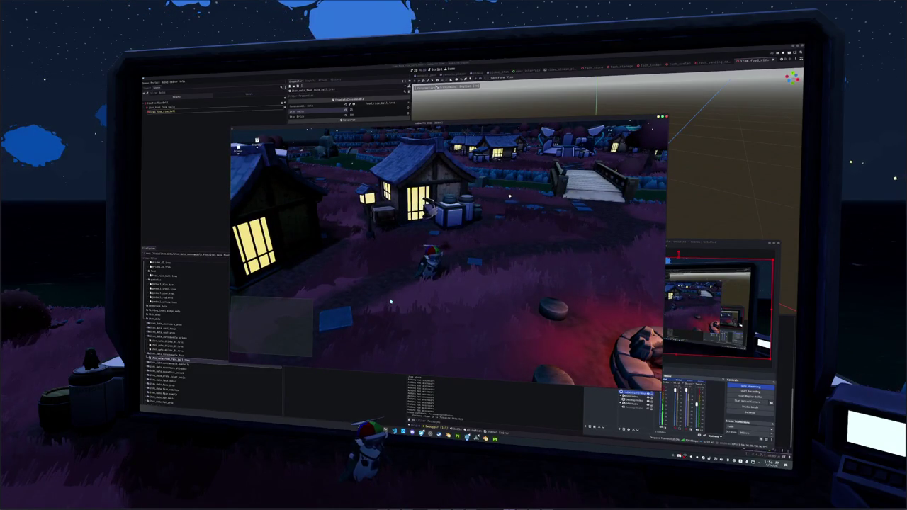
key(w)
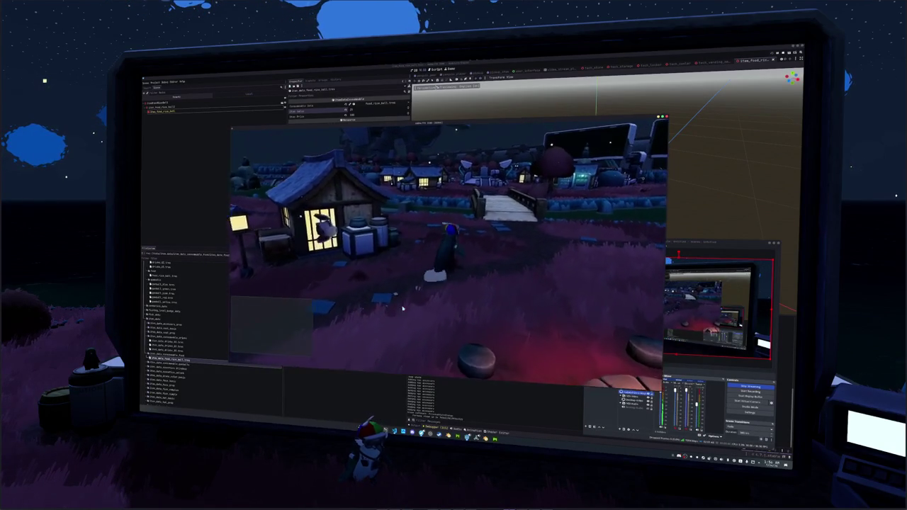
key(F8)
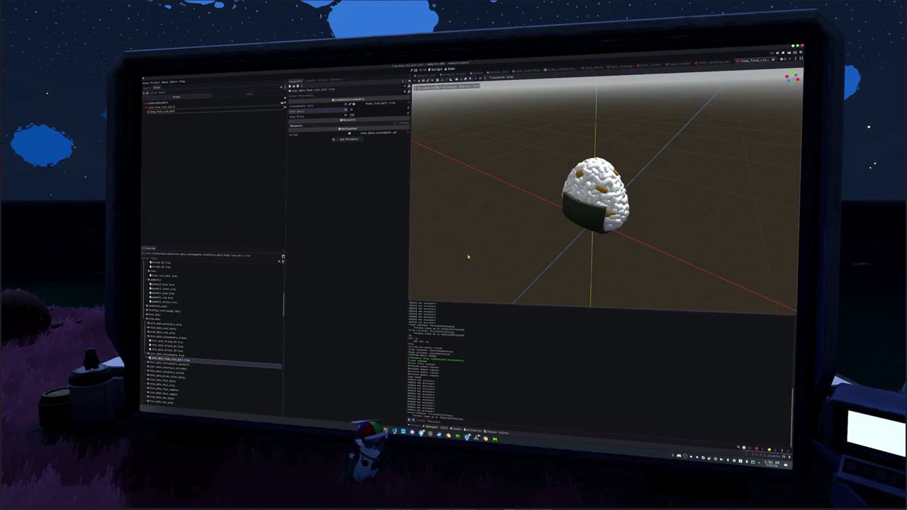
Select food_rice_ball.tres, then open rice_ball_buff_data.tres and edit its Tr Details key
scroll(492, 245, down, 5)
mouse_move(467, 437)
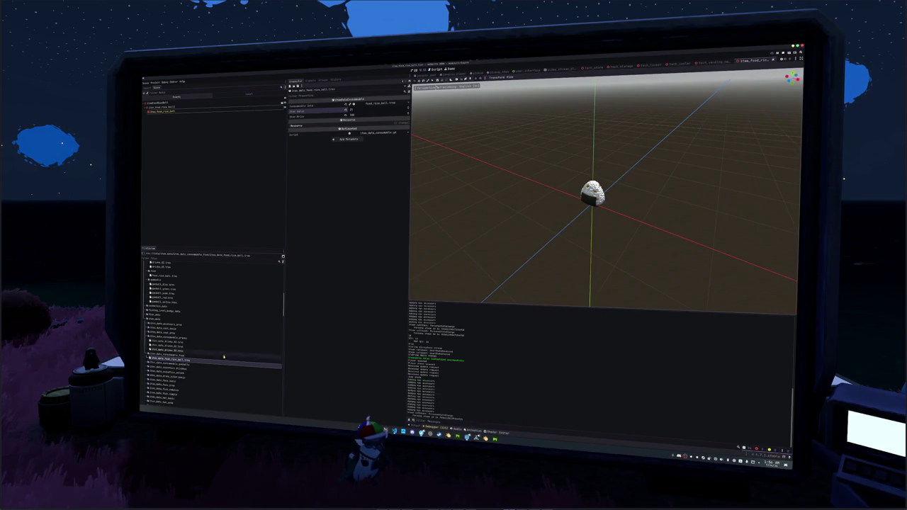
scroll(173, 296, up, 2)
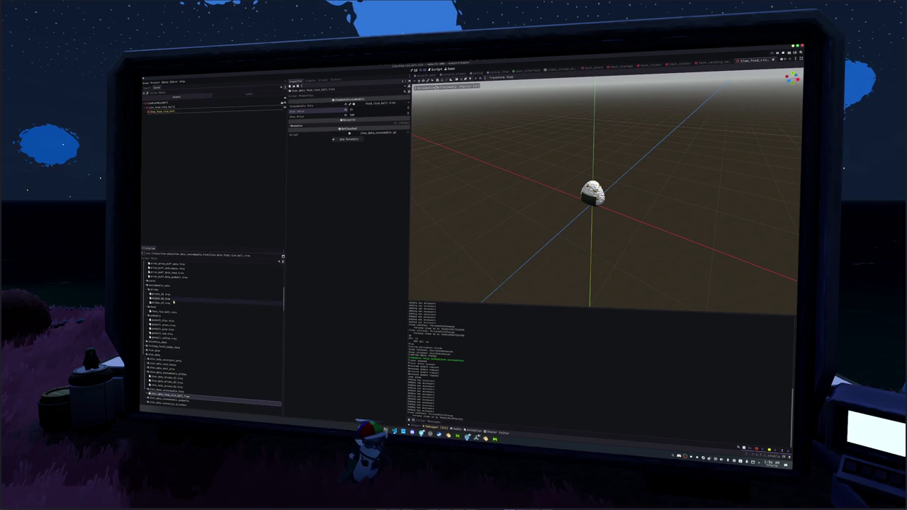
click(170, 313)
scroll(171, 304, up, 3)
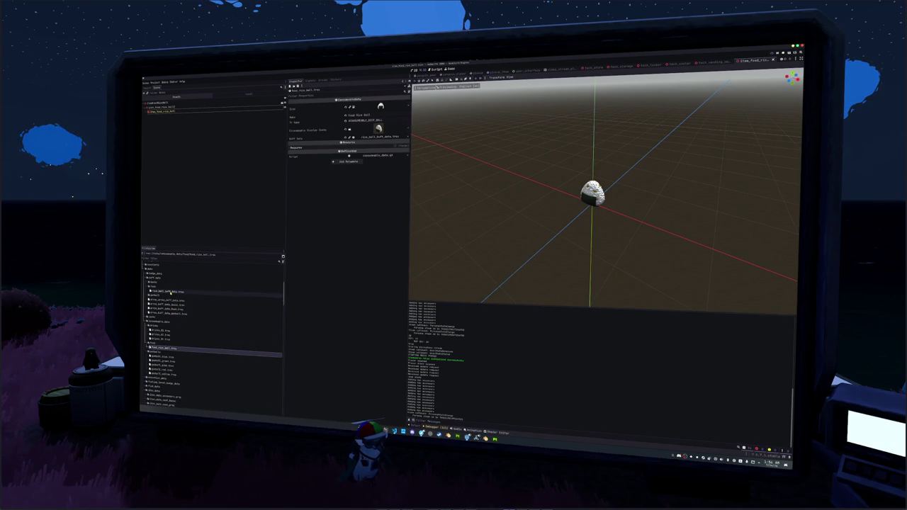
click(173, 292)
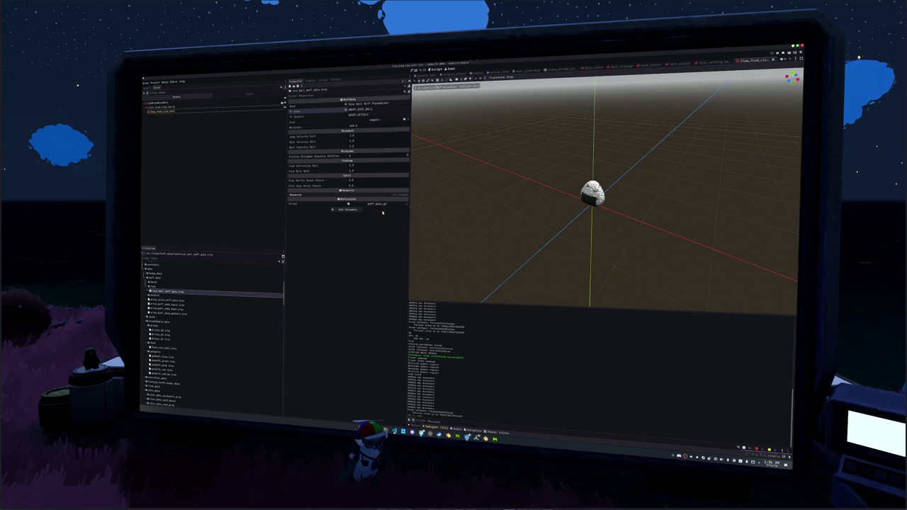
click(382, 212)
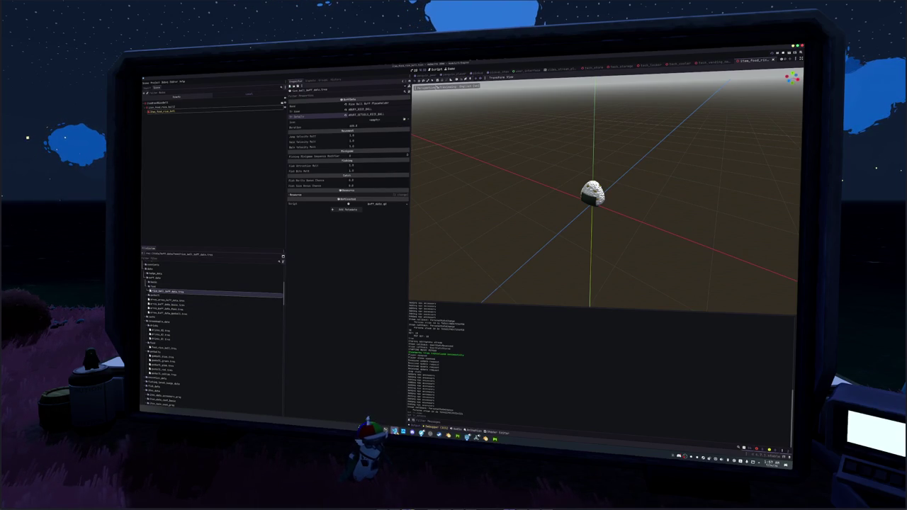
key(alt+Tab)
Enlarge the editor text and open penguin.gd and entity.gd, ending on penguin.gd
click(586, 225)
key(ctrl+equal)
key(ctrl+equal)
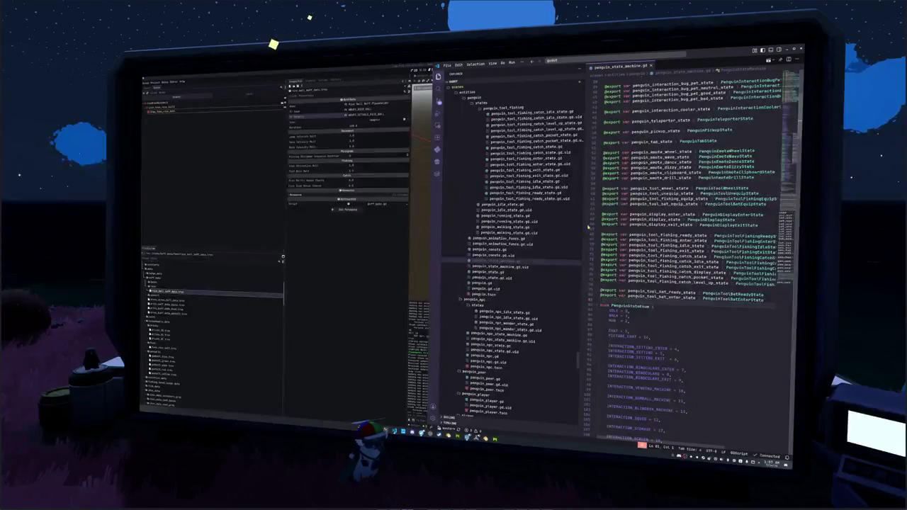
key(ctrl+p)
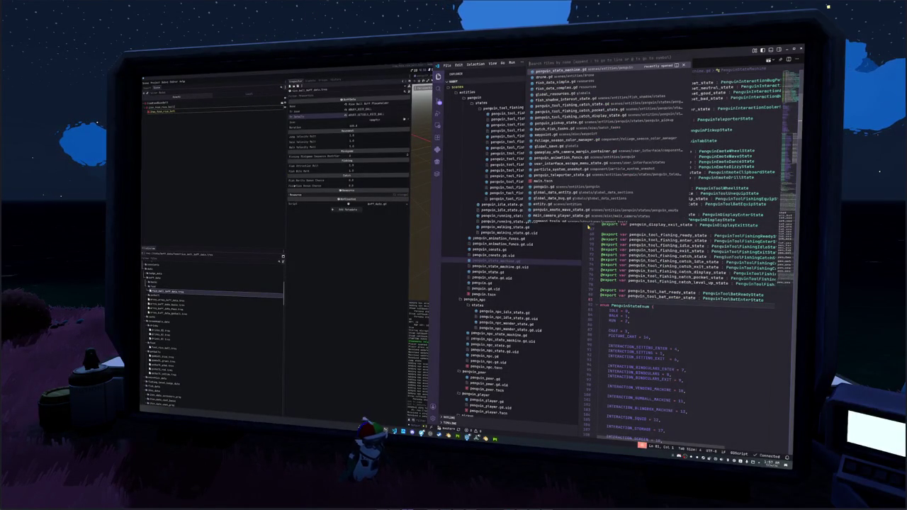
text(penguin.gd)
key(Return)
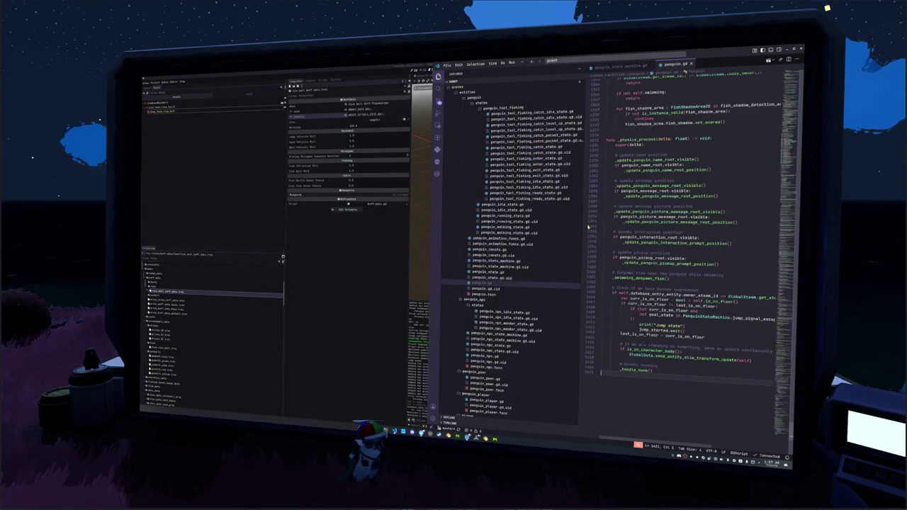
key(ctrl+p)
text(entity.gd)
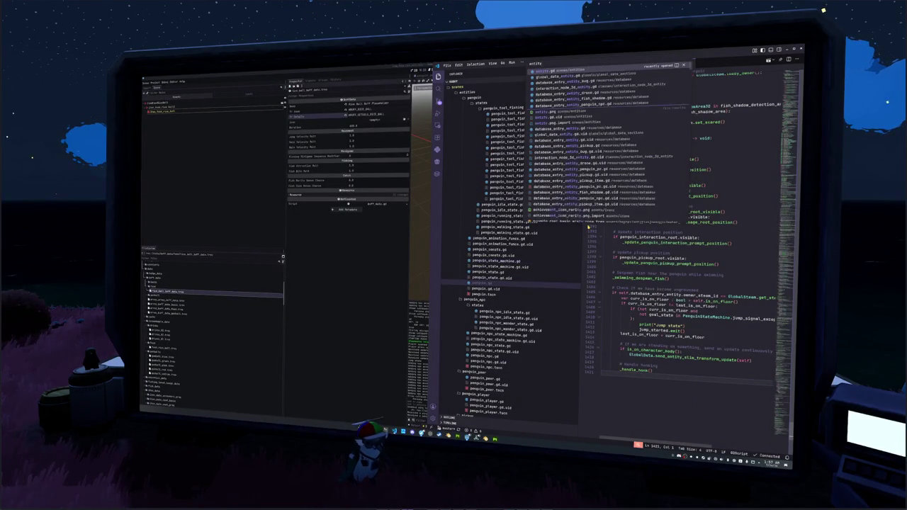
key(Return)
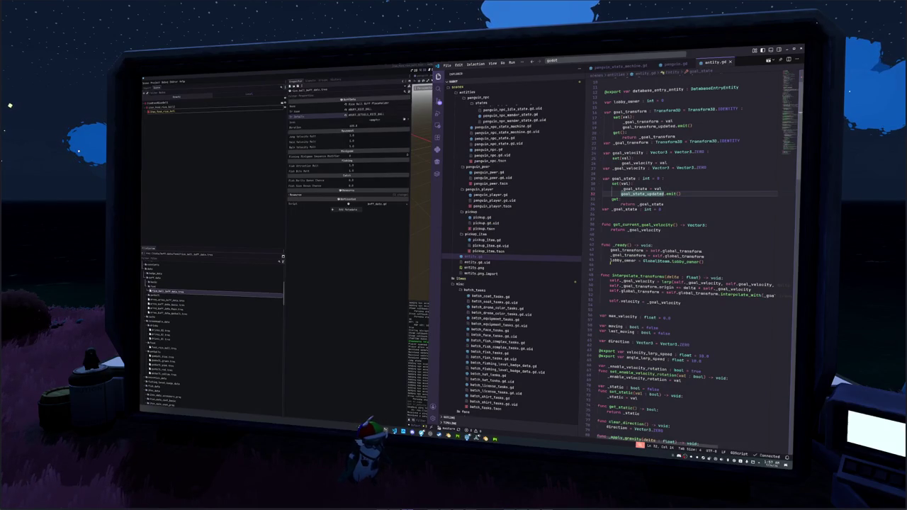
key(ctrl+p)
text(penguin)
key(Return)
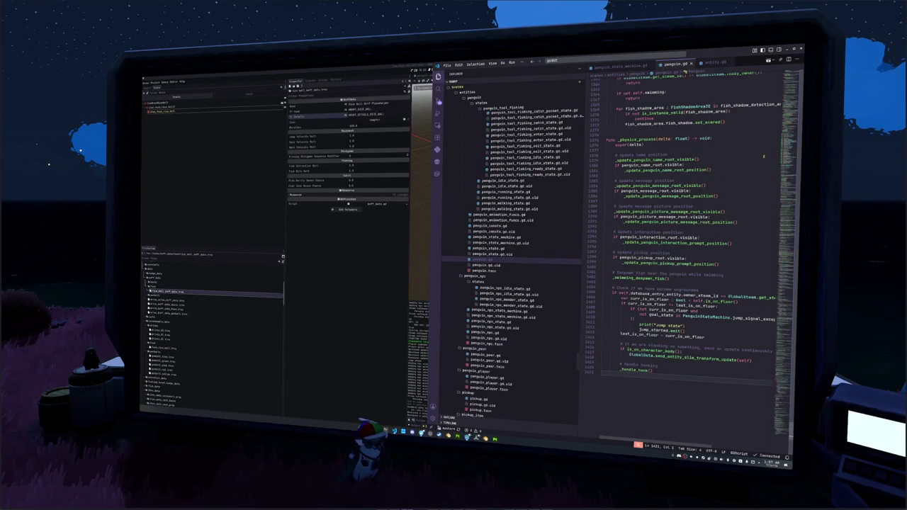
Scroll penguin.gd to the swim multiplier function and inspect swim_velocity_mult
scroll(690, 262, down, 20)
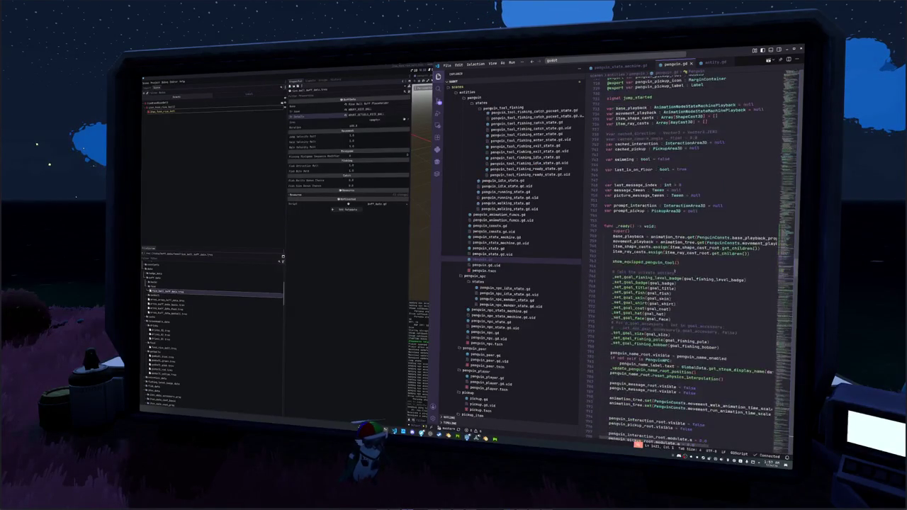
scroll(691, 262, down, 15)
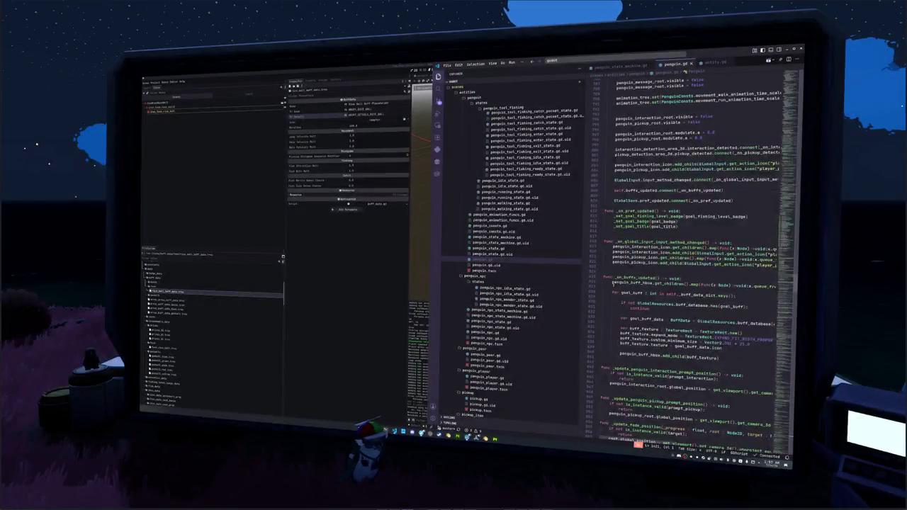
scroll(612, 286, down, 4)
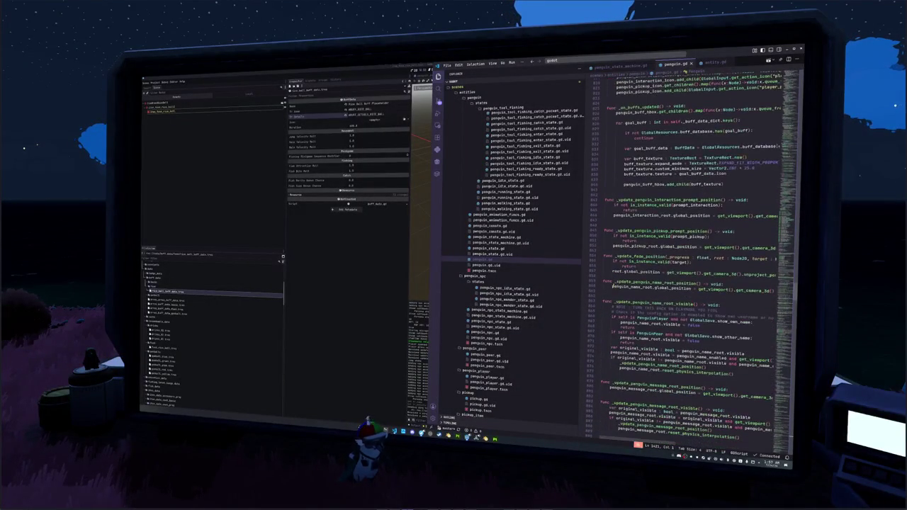
scroll(612, 286, down, 3)
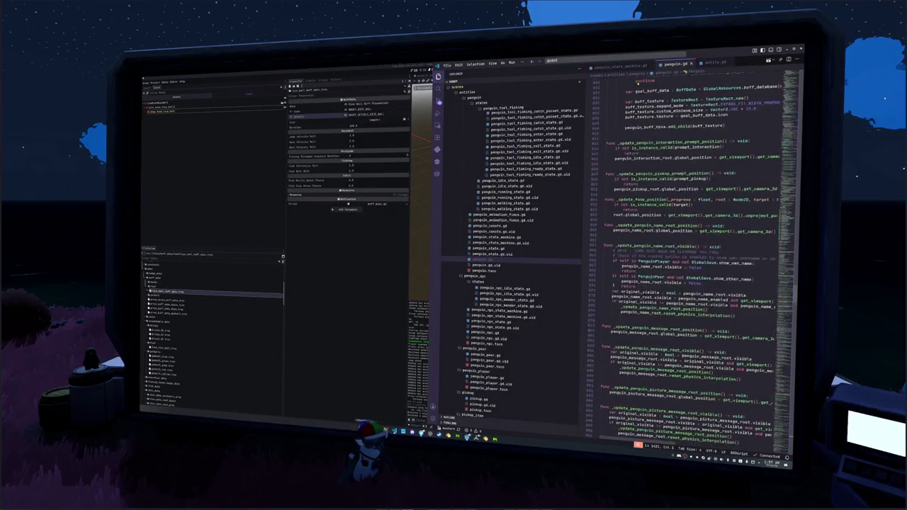
scroll(636, 83, down, 7)
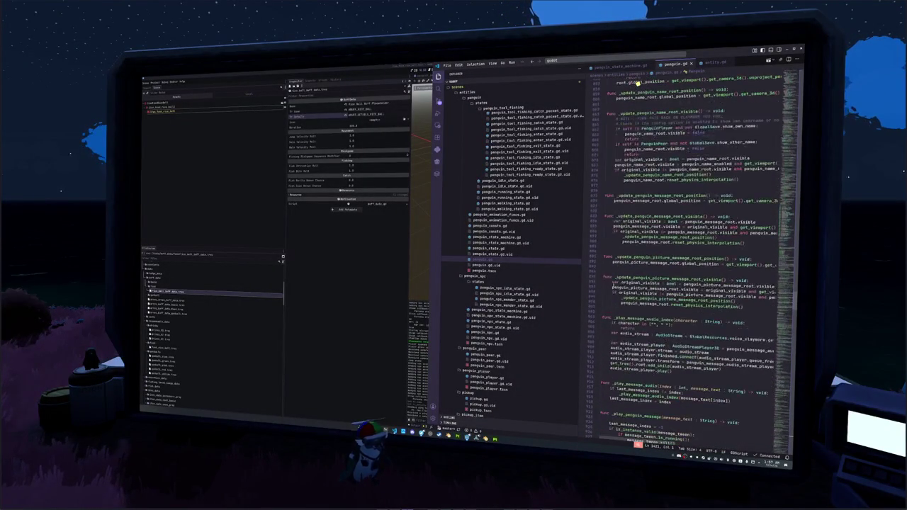
scroll(636, 83, down, 12)
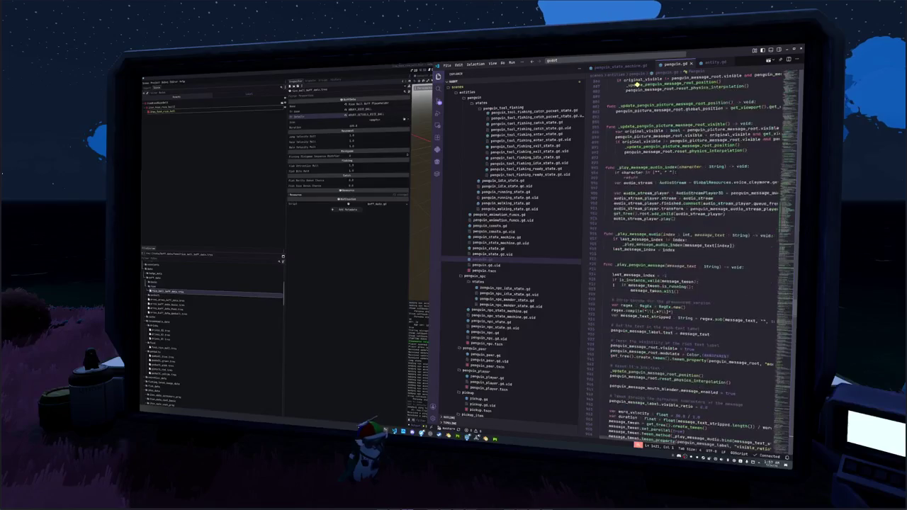
scroll(636, 83, down, 14)
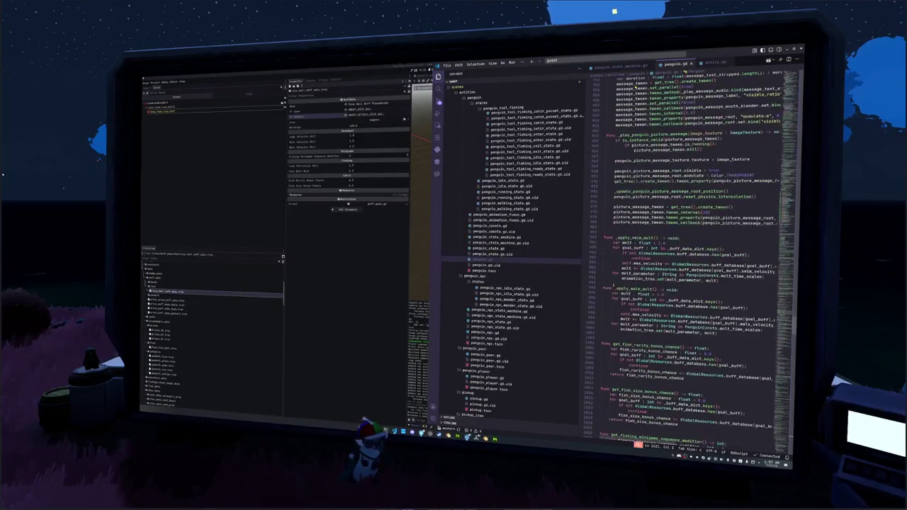
click(613, 284)
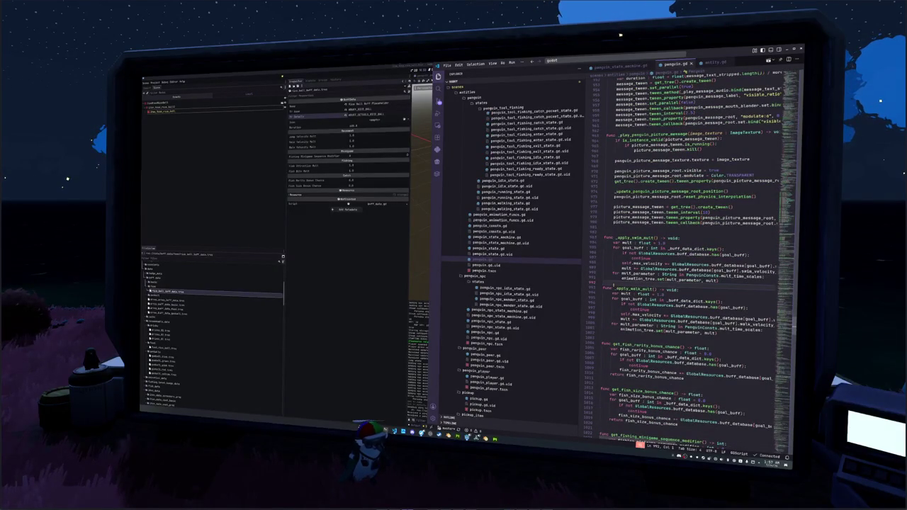
double_click(745, 272)
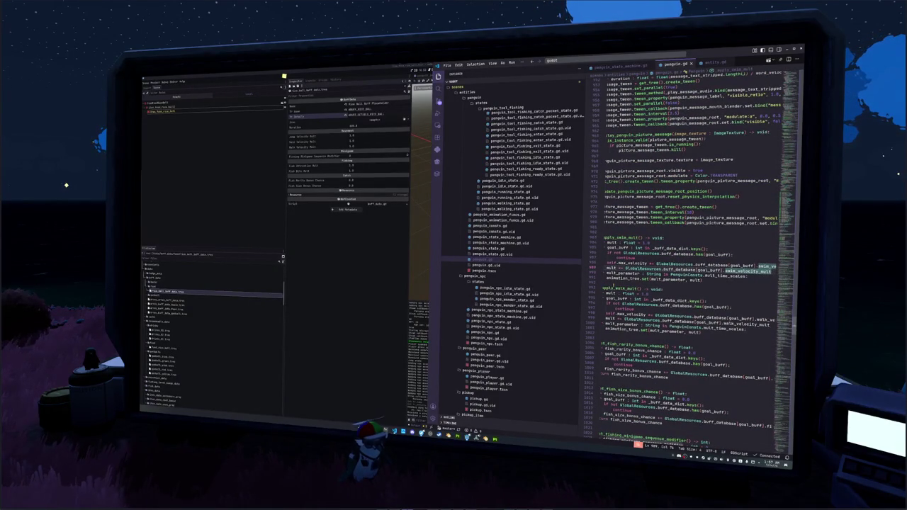
click(604, 263)
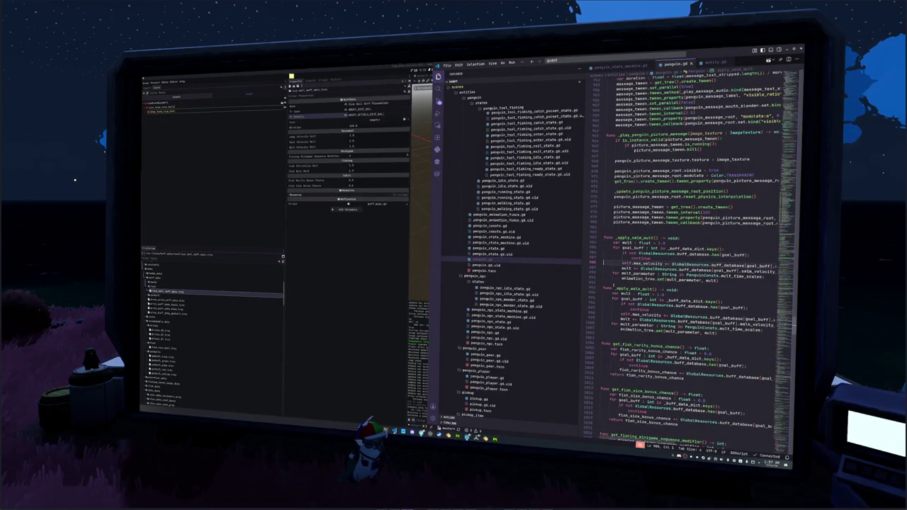
key(Down)
key(shift+End)
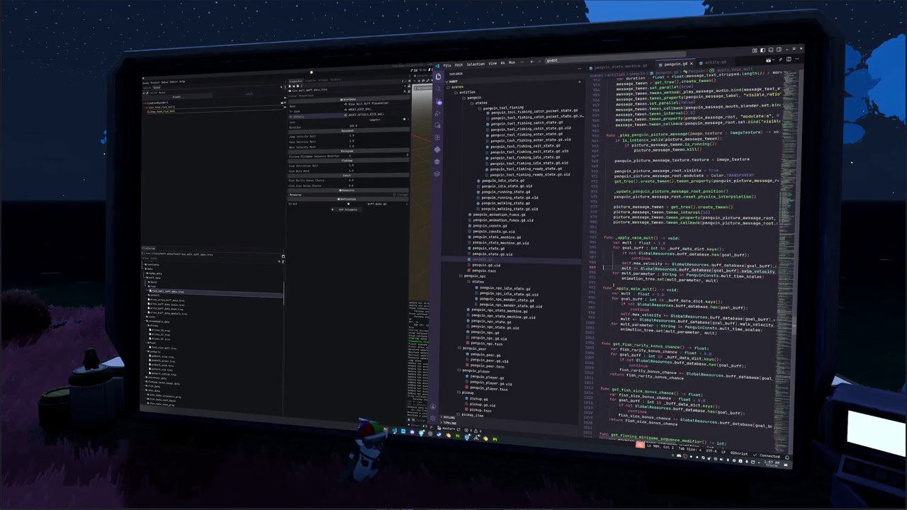
Inspect where walk_velocity_mult is used in the walk multiplier function
click(602, 318)
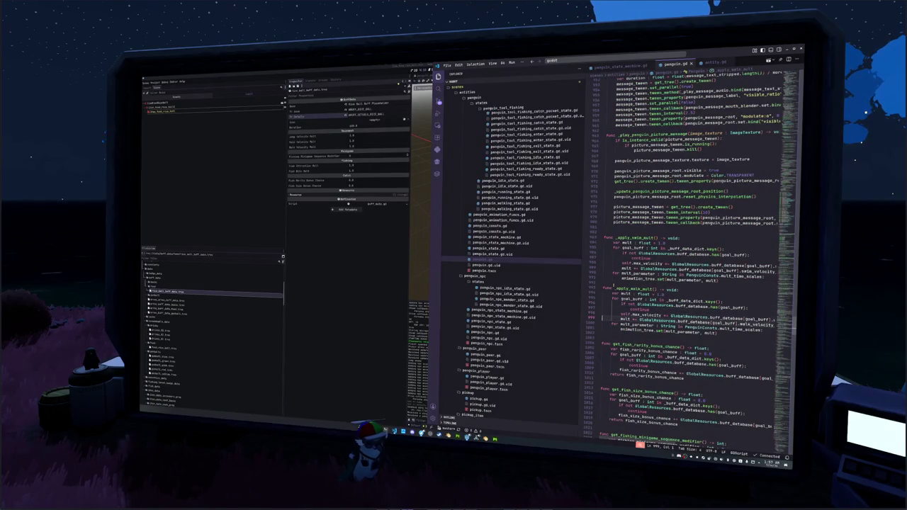
double_click(753, 271)
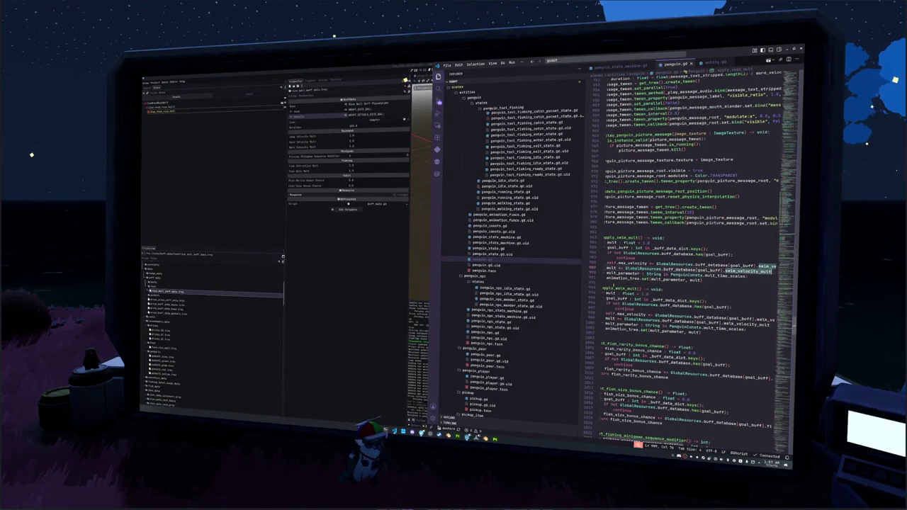
click(604, 278)
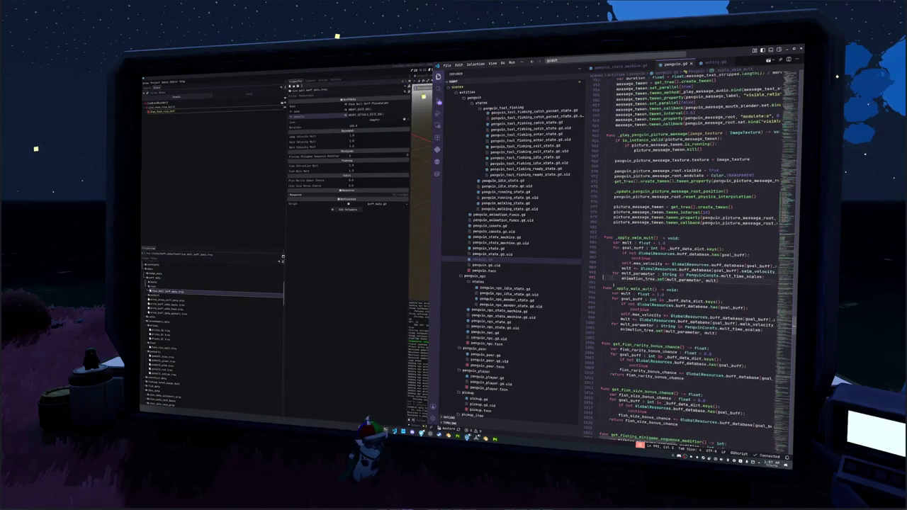
click(603, 327)
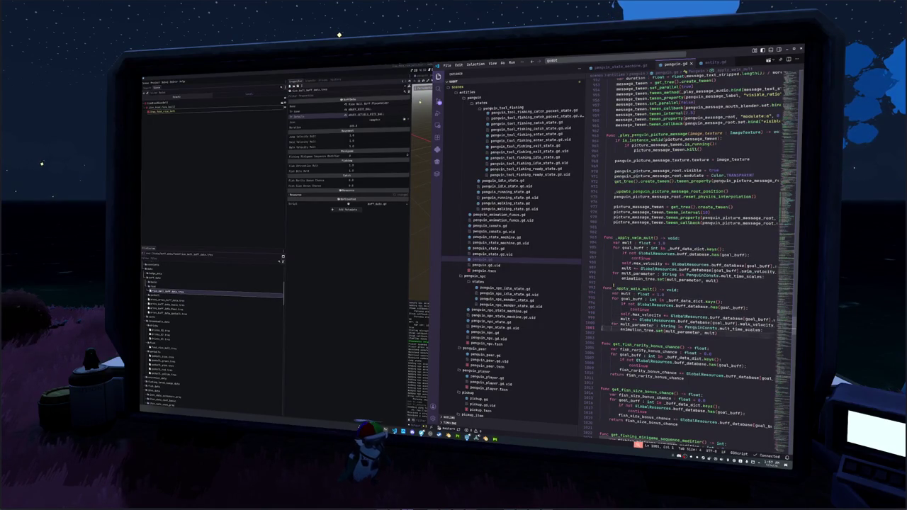
double_click(762, 319)
click(604, 319)
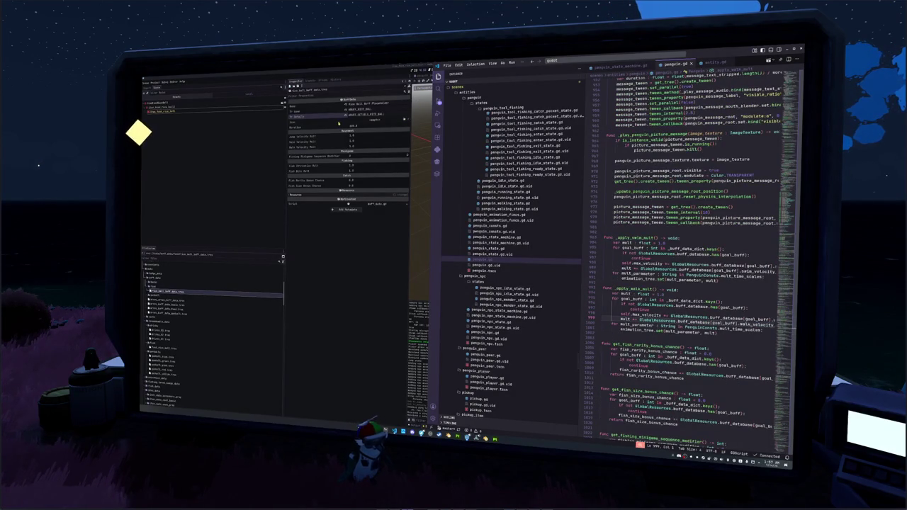
click(403, 121)
Pick an image in the texture picker as the buff's icon
click(403, 121)
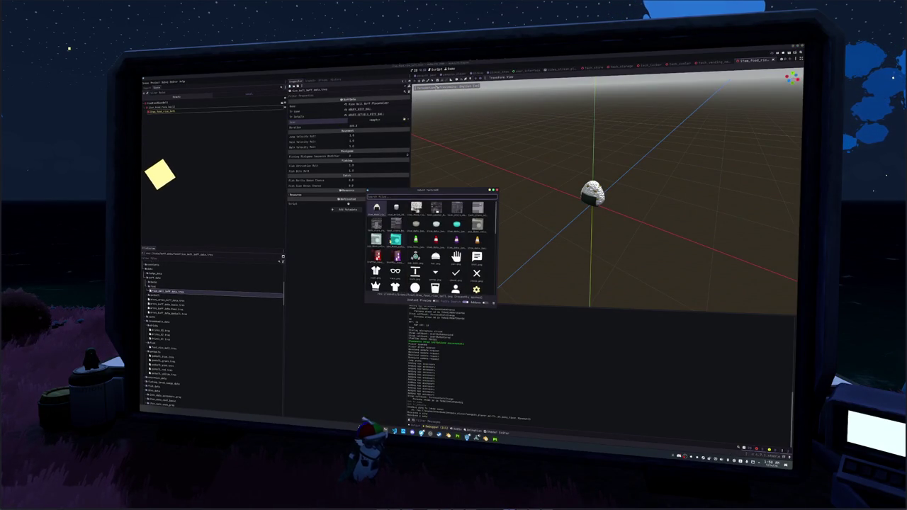
scroll(430, 244, down, 3)
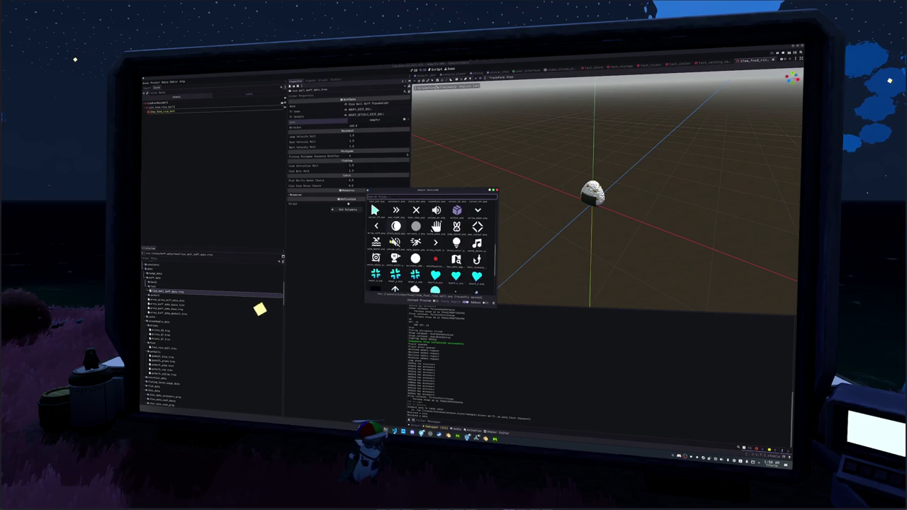
scroll(401, 258, down, 3)
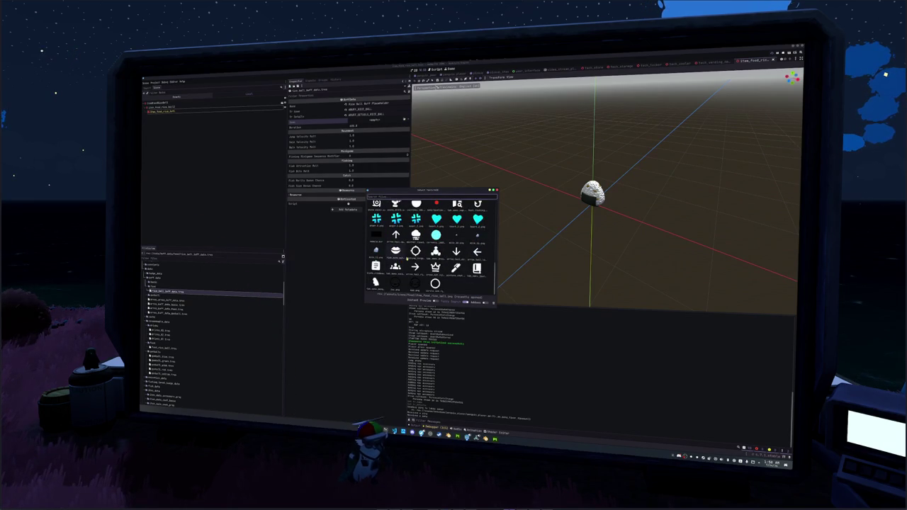
scroll(431, 245, down, 10)
scroll(430, 245, down, 2)
double_click(427, 252)
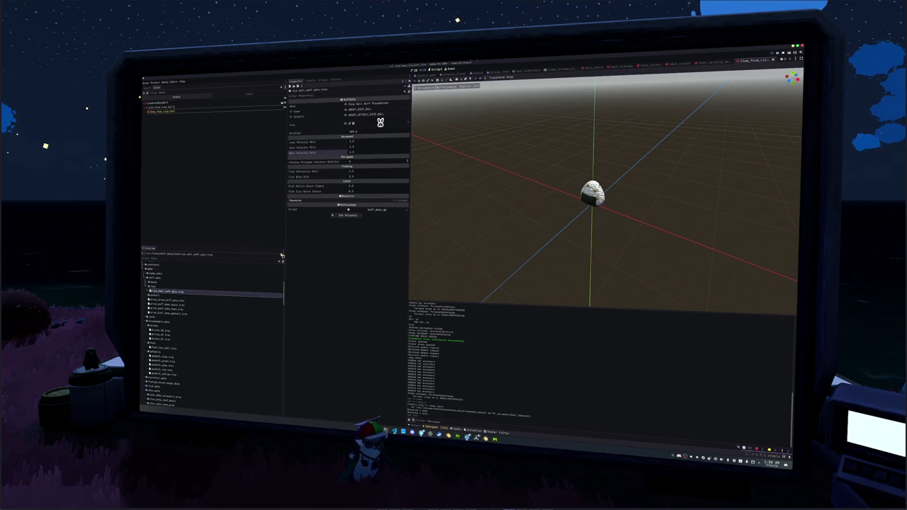
Expand the buff_data folder and show rice_ball_buff_data.tres in the Inspector
double_click(165, 287)
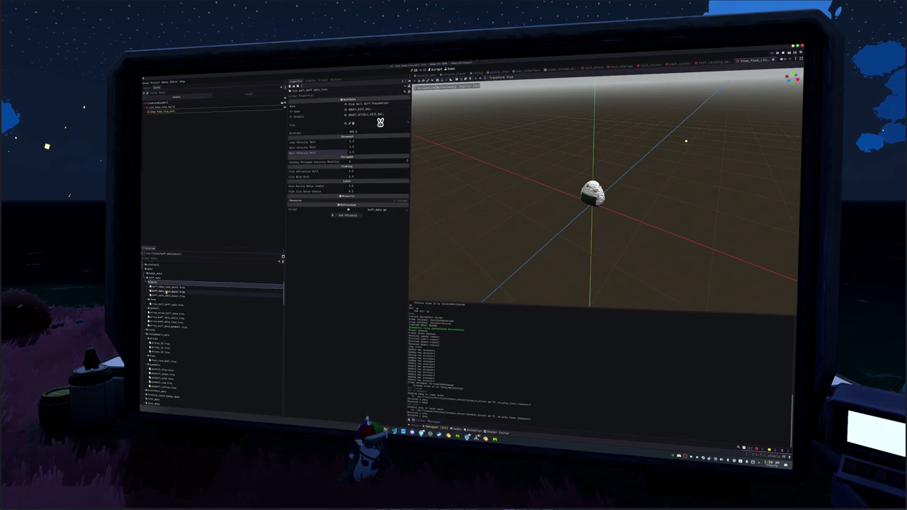
click(168, 287)
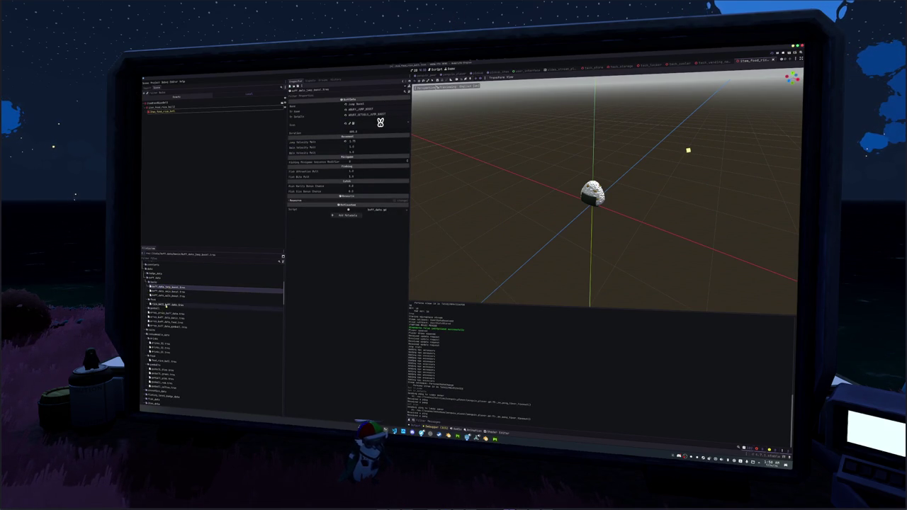
click(168, 305)
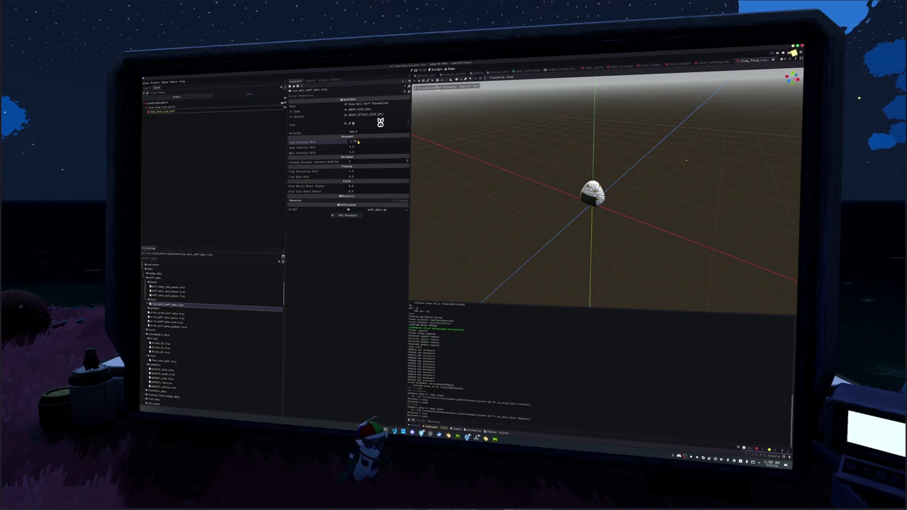
Switch back from VS Code and launch a new test run of the game
key(alt+Tab)
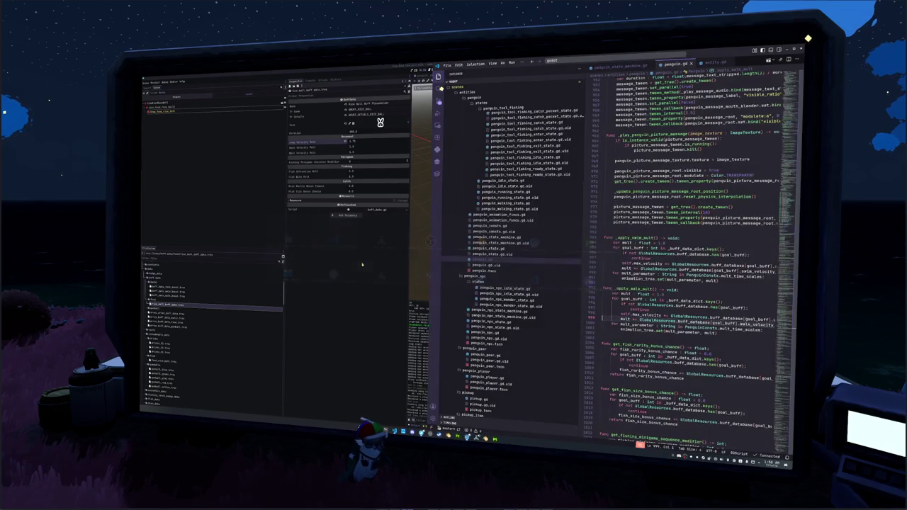
key(alt+Tab)
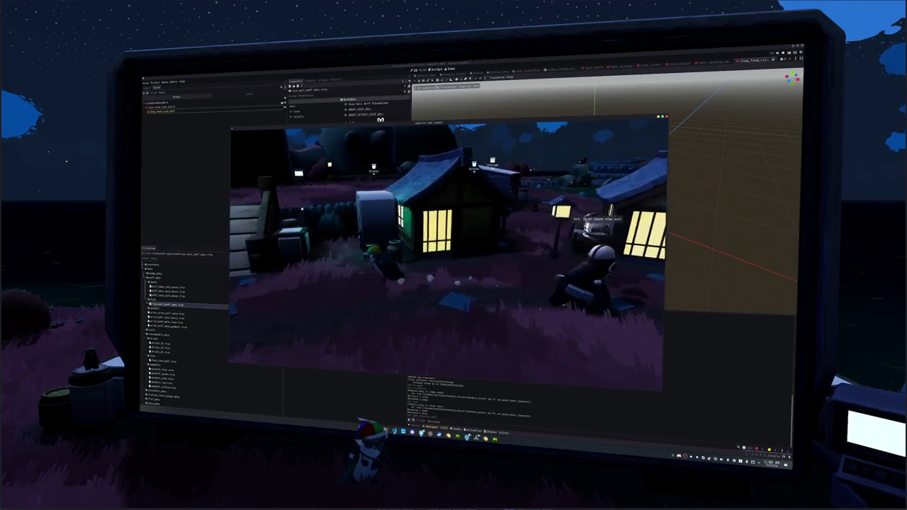
Open and close the vending machine shop, then check the in-game inventory
key(e)
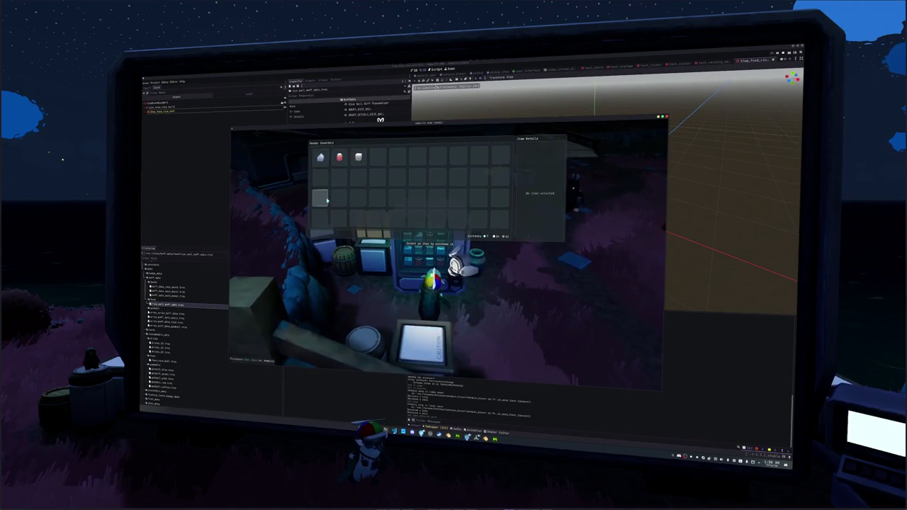
key(Escape)
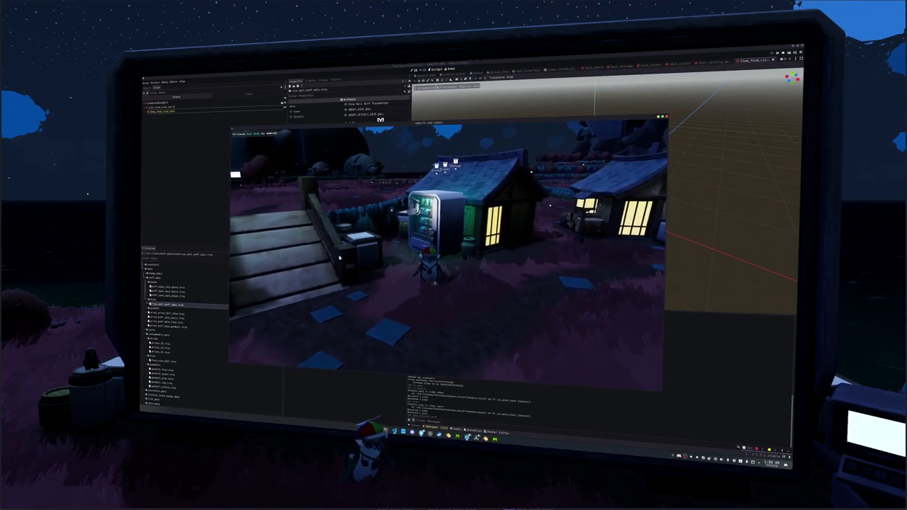
key(i)
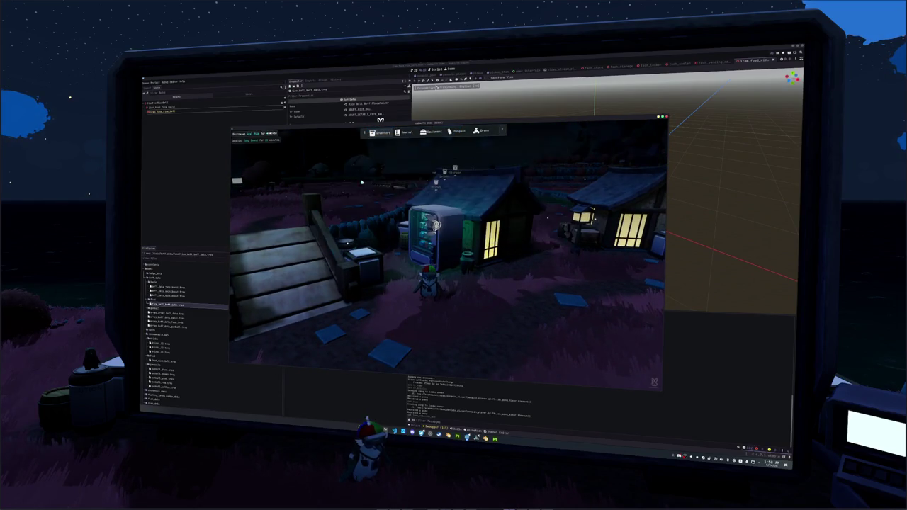
key(i)
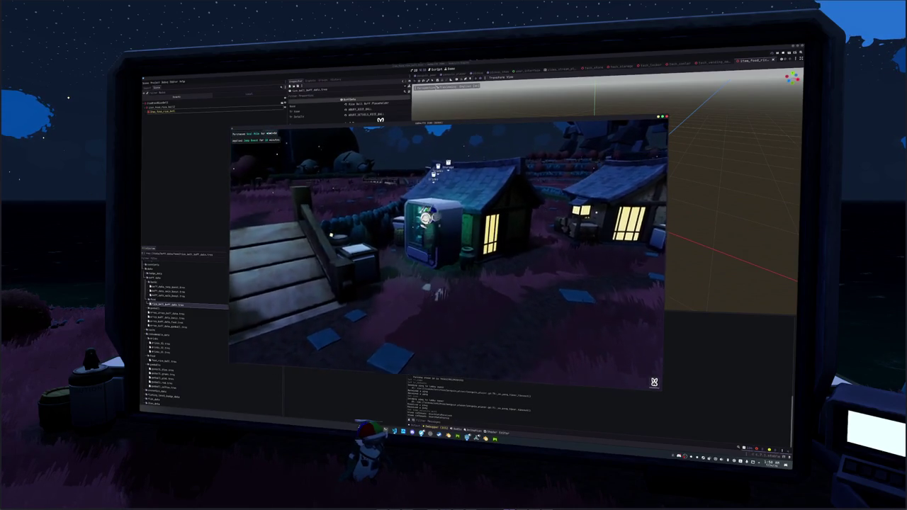
key(w)
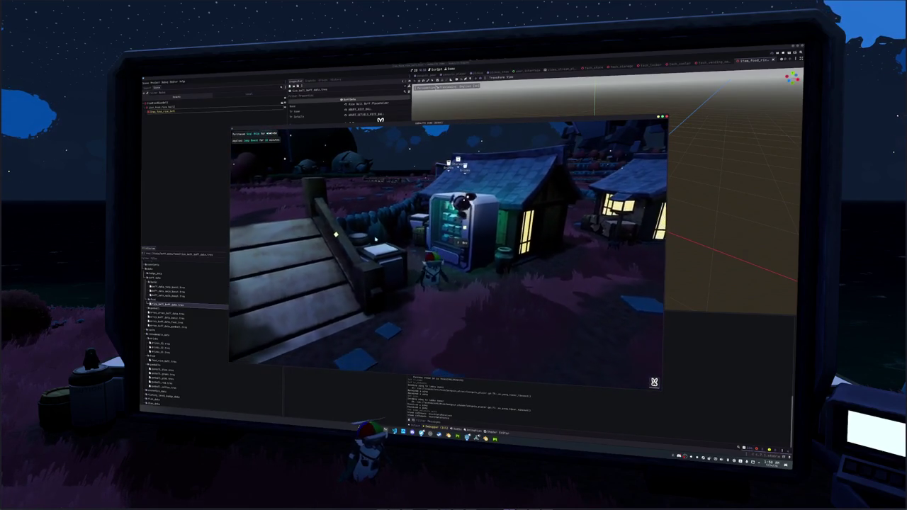
key(d)
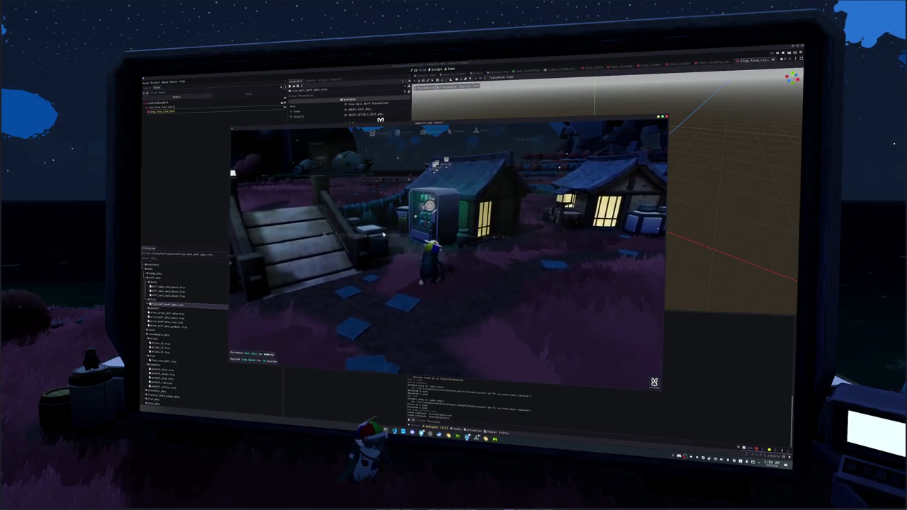
key(i)
key(i)
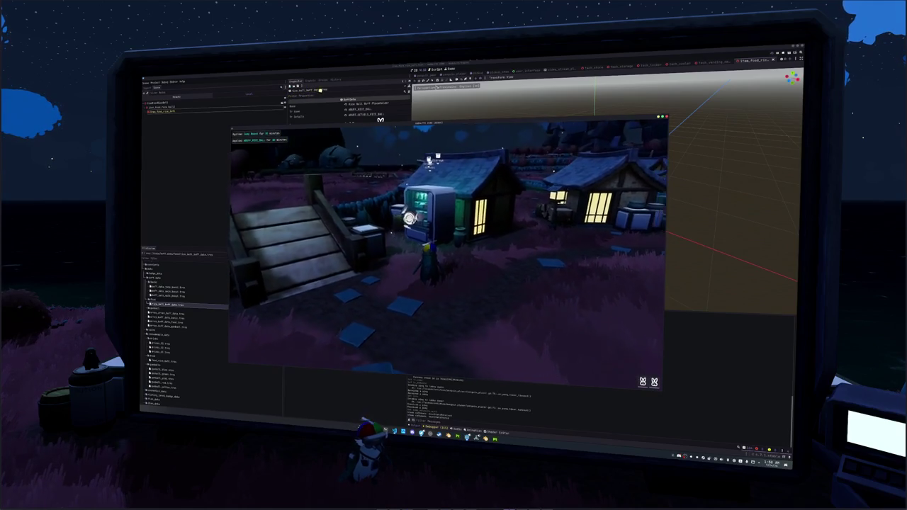
Walk the character past the lit houses through the village and stop the game with F8
key(w)
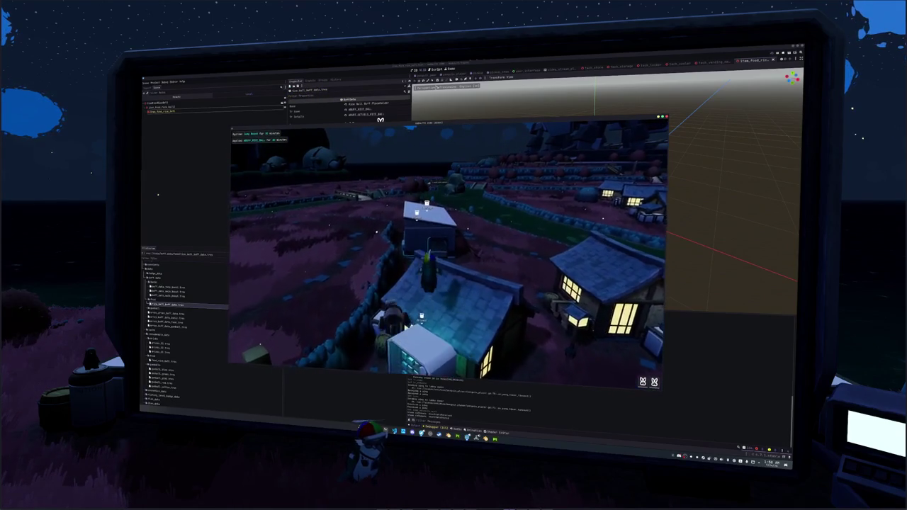
key(w)
key(w)
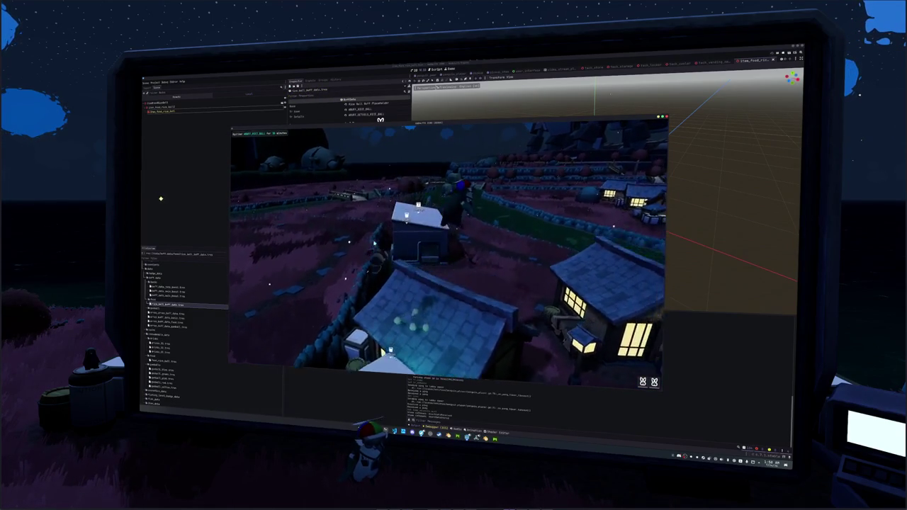
key(w)
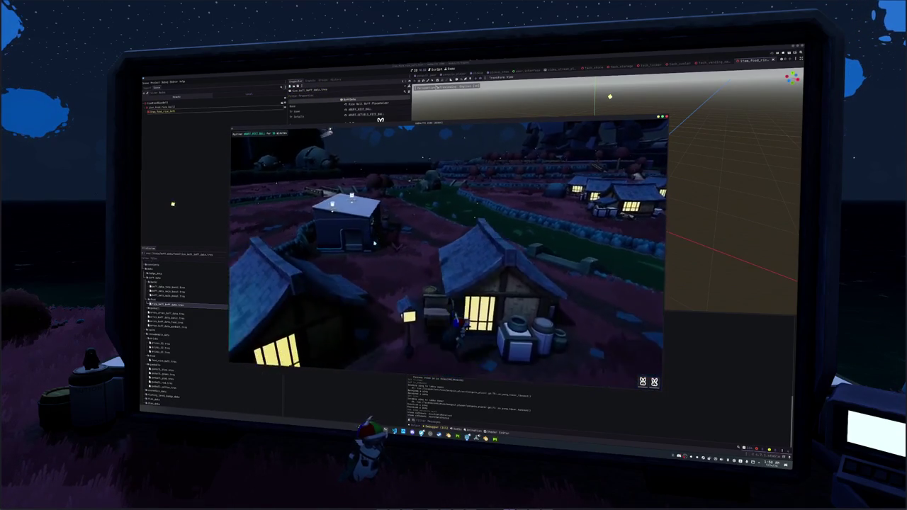
key(w)
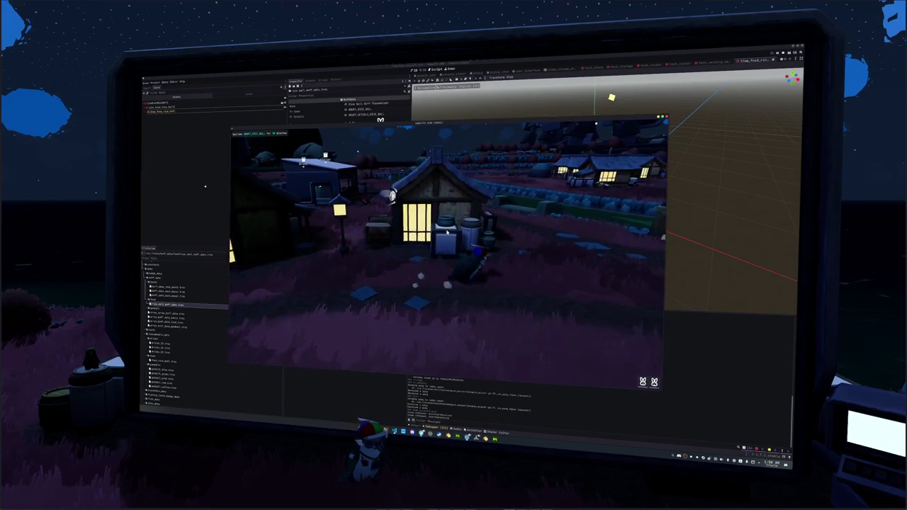
key(w)
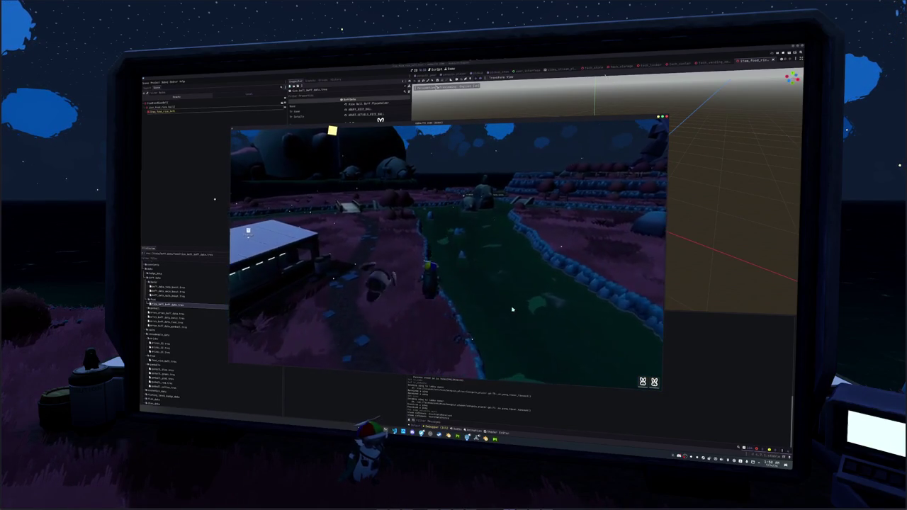
key(F8)
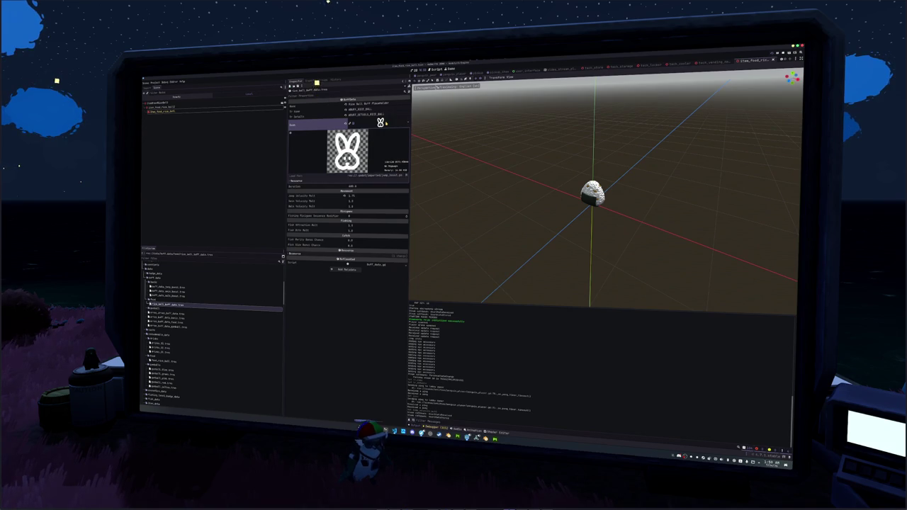
Give the jump boost buff data a drink icon via Quick Load, then test-run and stop the game
key(Up)
key(Up)
key(Up)
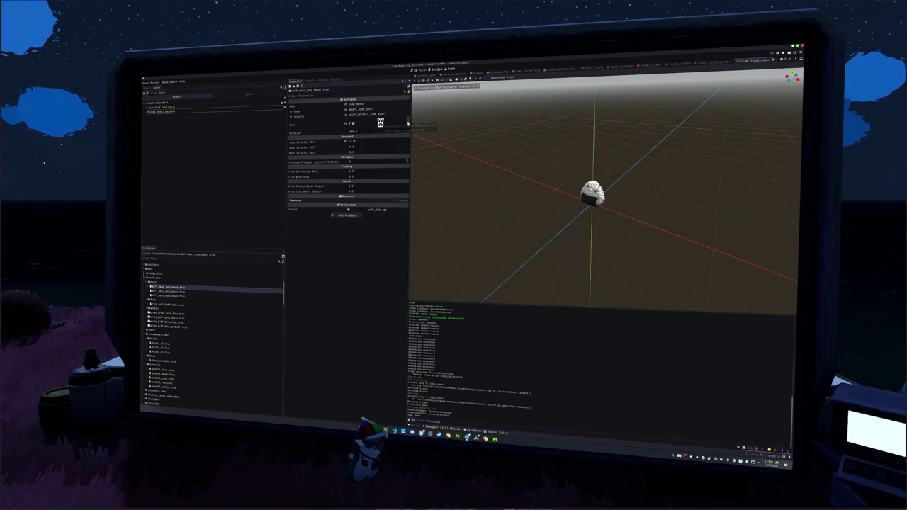
click(380, 122)
click(382, 234)
text(food)
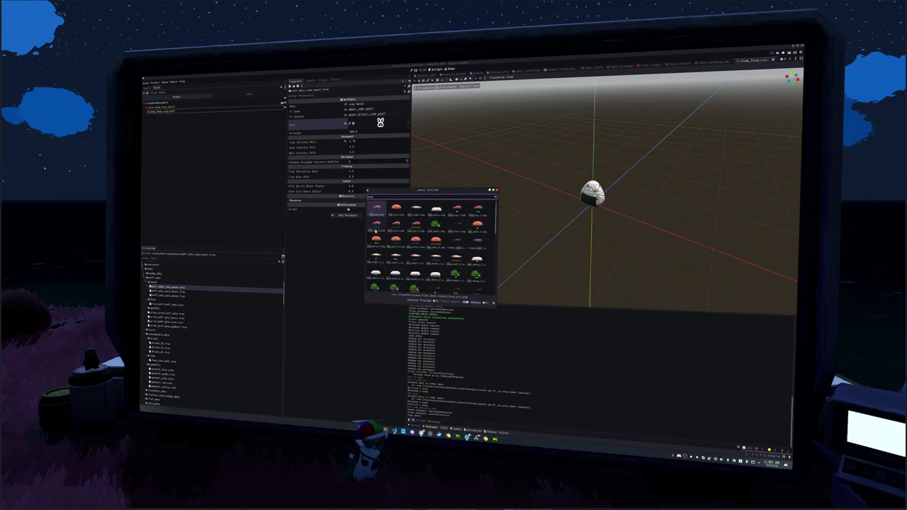
text(ri)
key(BackSpace)
key(BackSpace)
key(BackSpace)
text(drink)
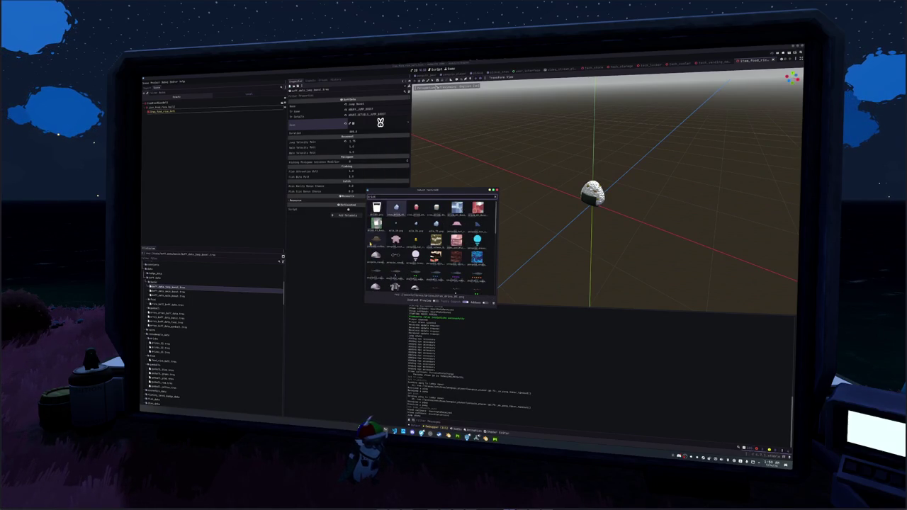
key(Return)
key(F5)
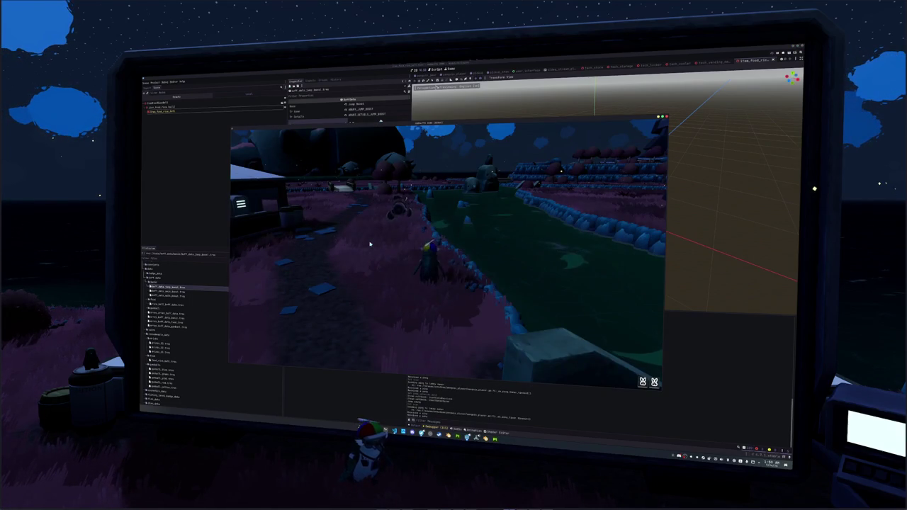
key(F8)
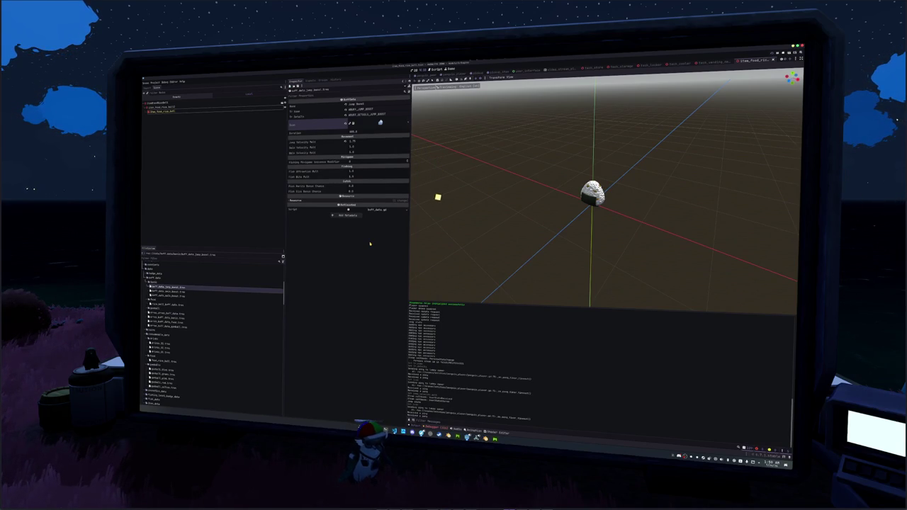
Bring up the terminal, enlarge its text, and check the arsenal repository's git status
key(F12)
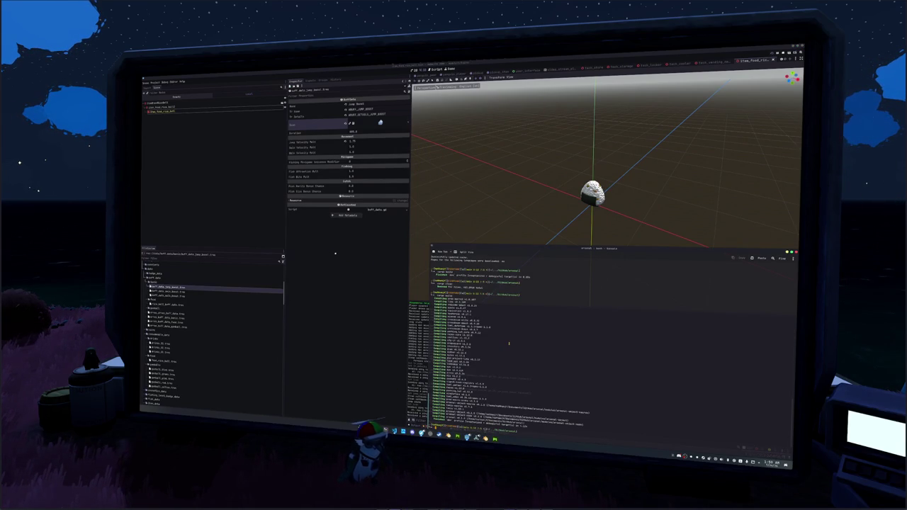
key(ctrl+plus)
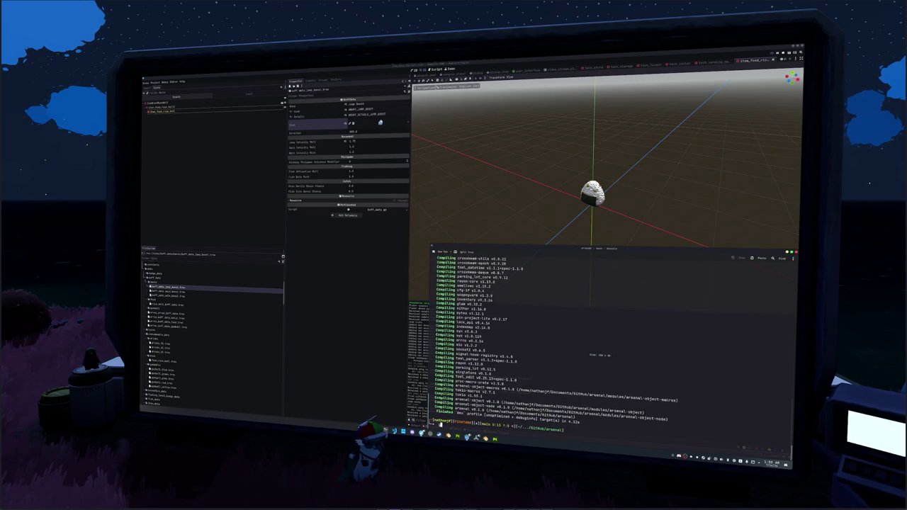
text(git staus)
key(Return)
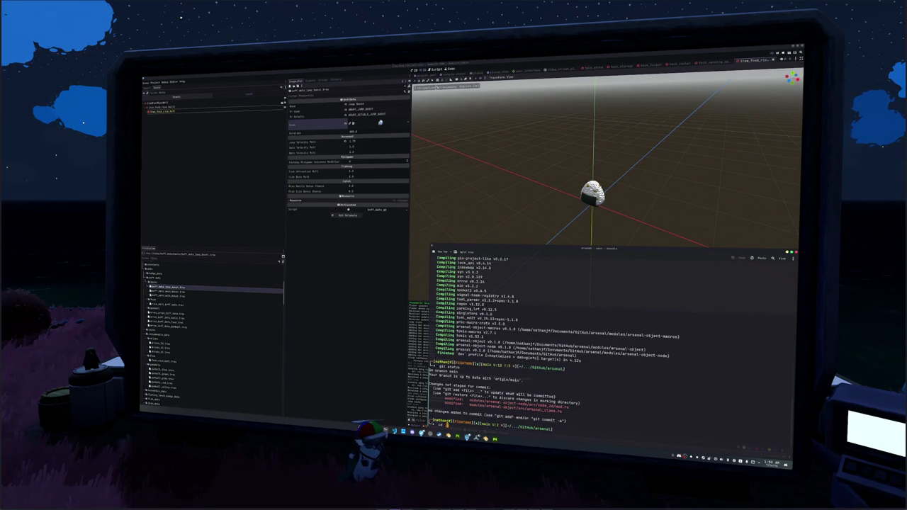
Move into ~/Documents/SourceHut/hadalyth-zero, check its git status, and open todo.txt in nano
text(..)
key(Return)
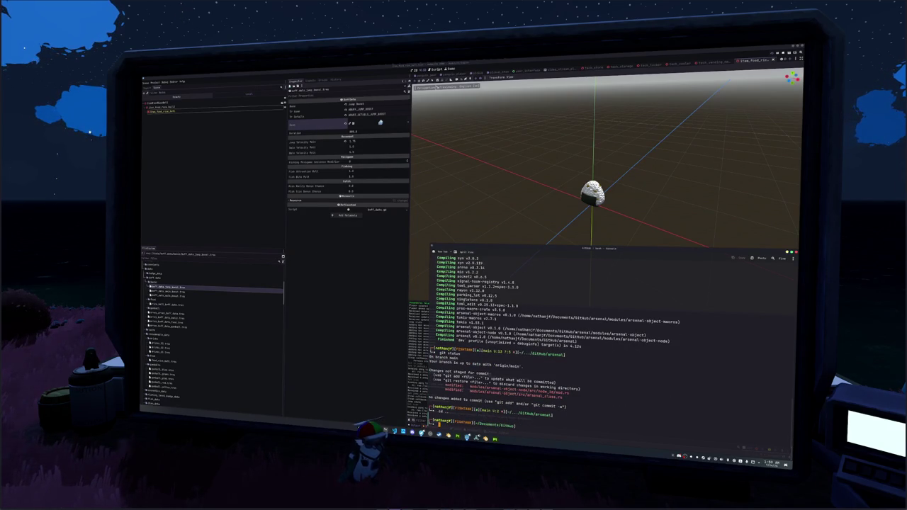
key(Return)
text(cd D)
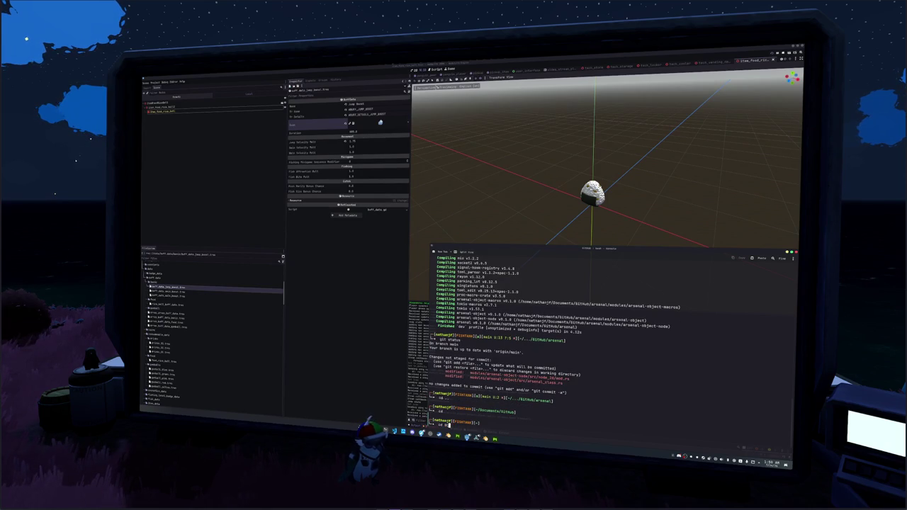
key(Tab)
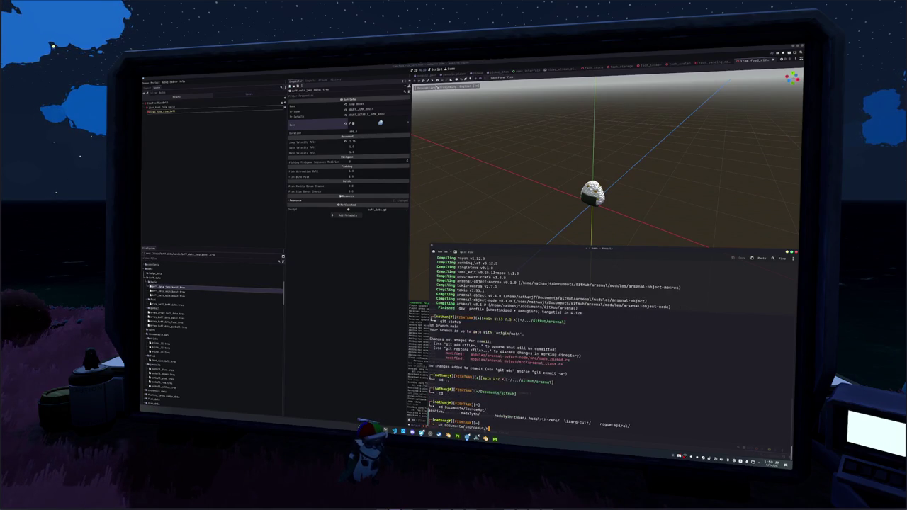
text(h)
key(Tab)
key(Tab)
key(Return)
text(git status)
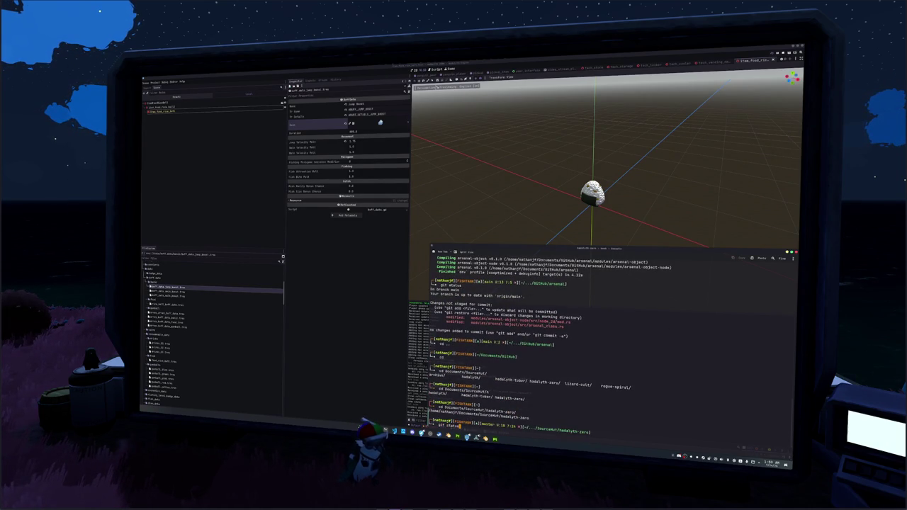
key(Return)
text(nano todo.txt)
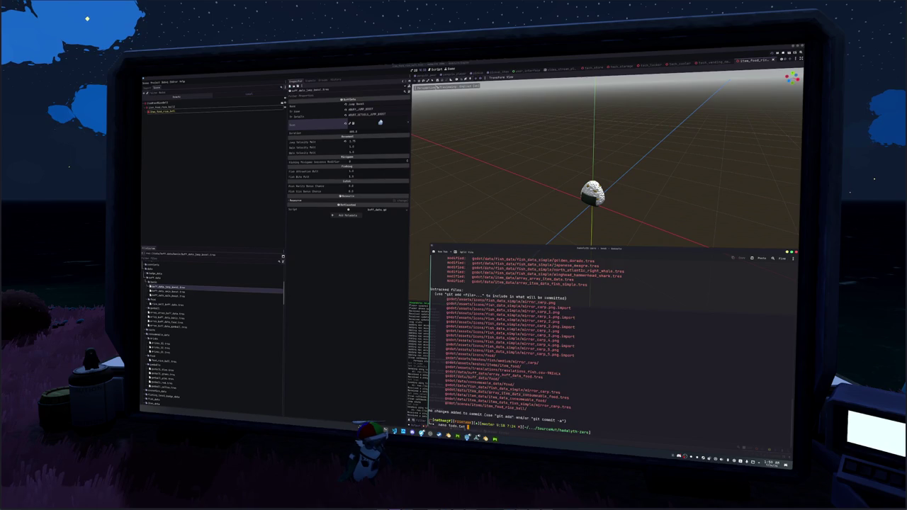
key(Return)
text([ ] Convert a)
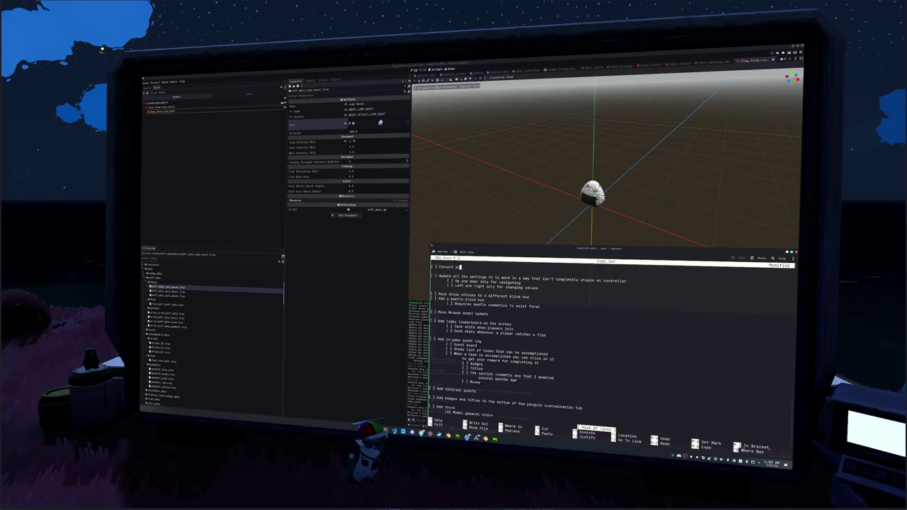
Add a top to-do item about converting all buff icons into something more understandable, then return to Godot
text(ll buff icons into something more understandable so you can tell the source)
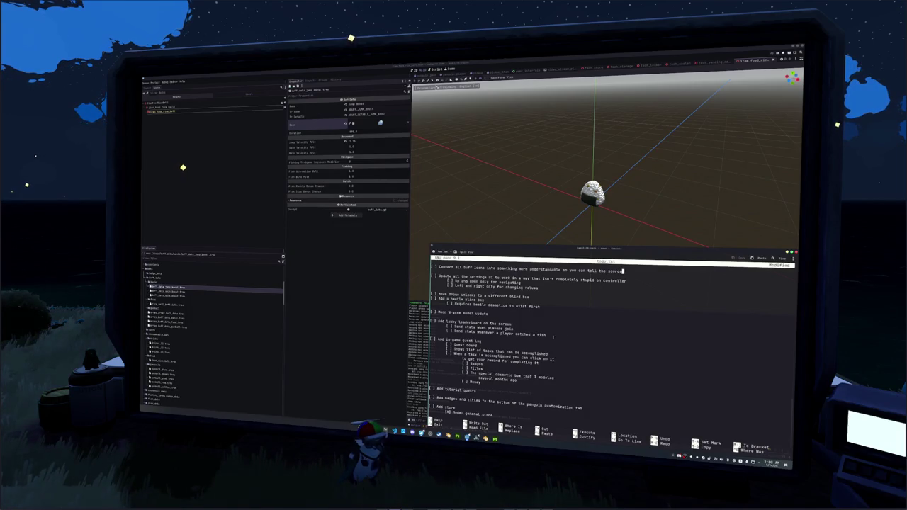
click(442, 238)
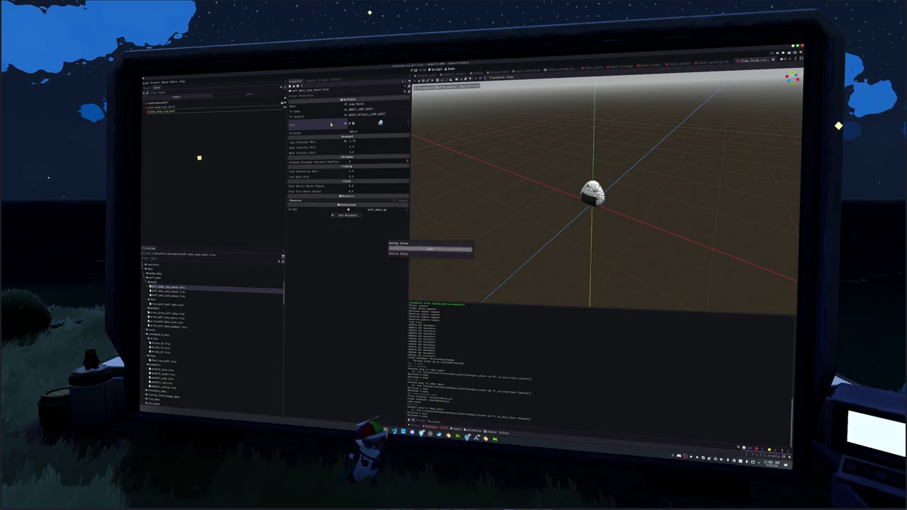
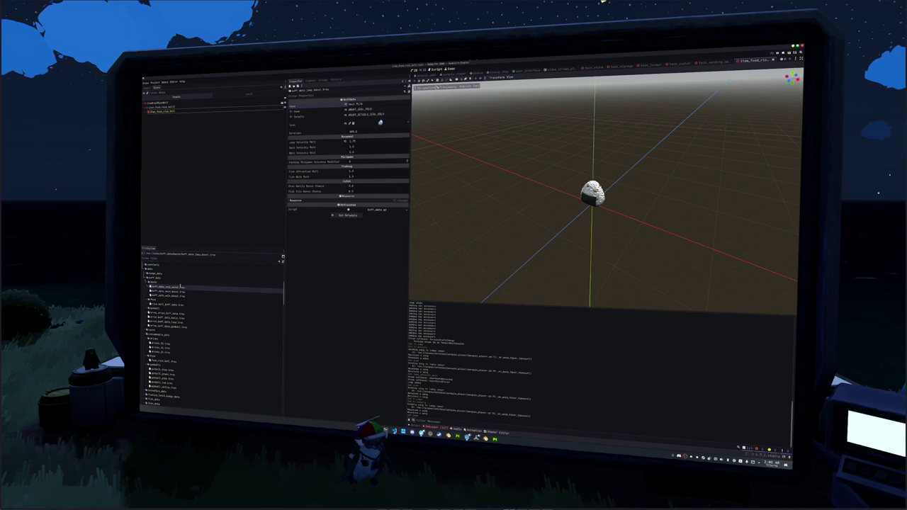
Browse the wall boost, wall slide, jump boost and soul milk buff resources
click(180, 292)
click(178, 287)
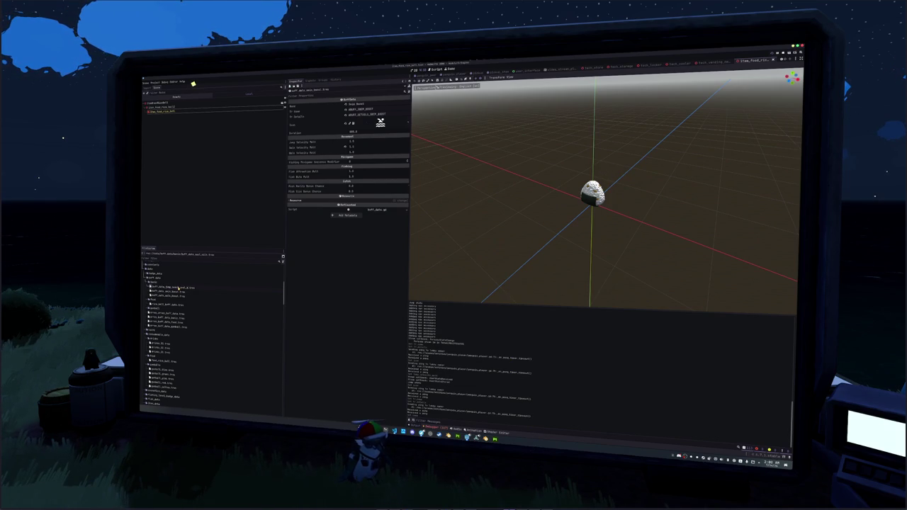
click(178, 288)
click(177, 288)
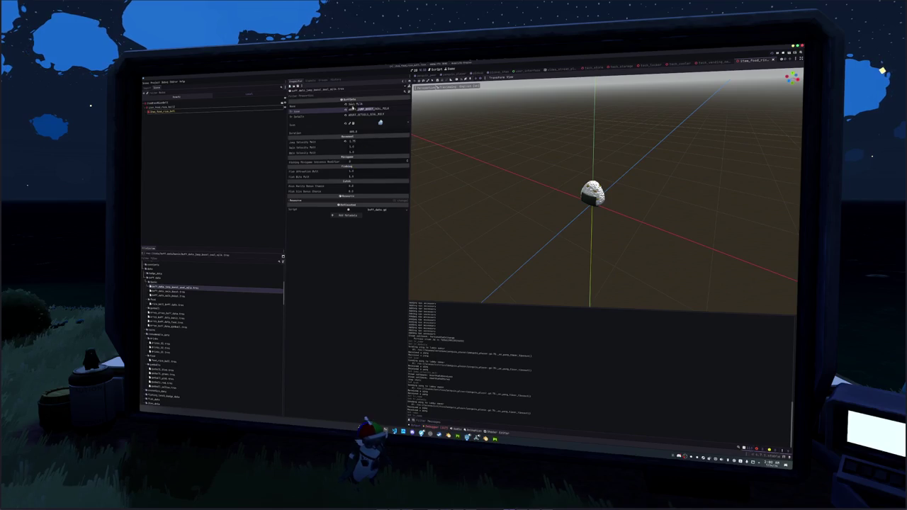
click(349, 104)
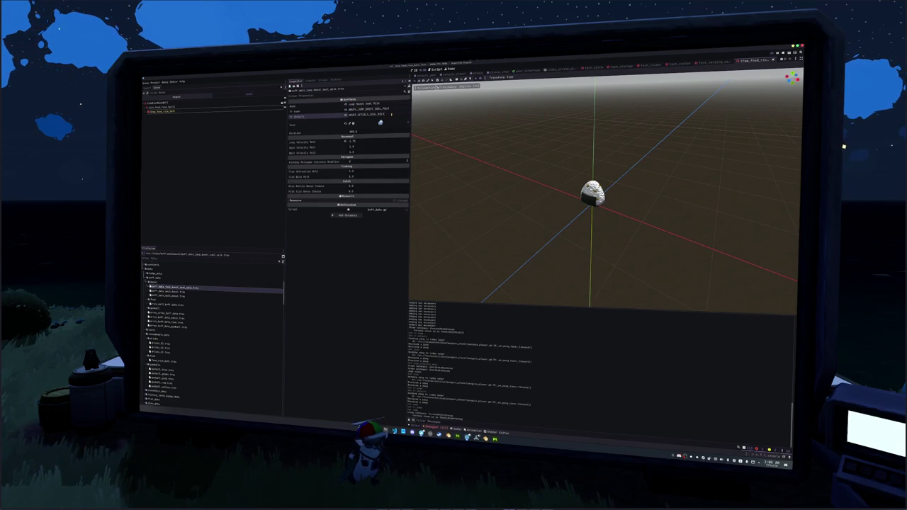
click(370, 115)
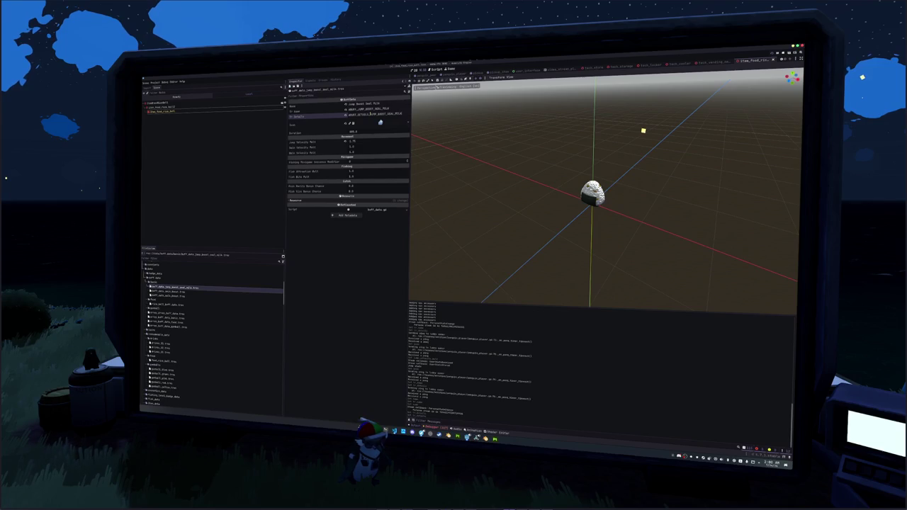
Open the swim boost buff and search 'food' in its Icon Quick Load picker
click(177, 291)
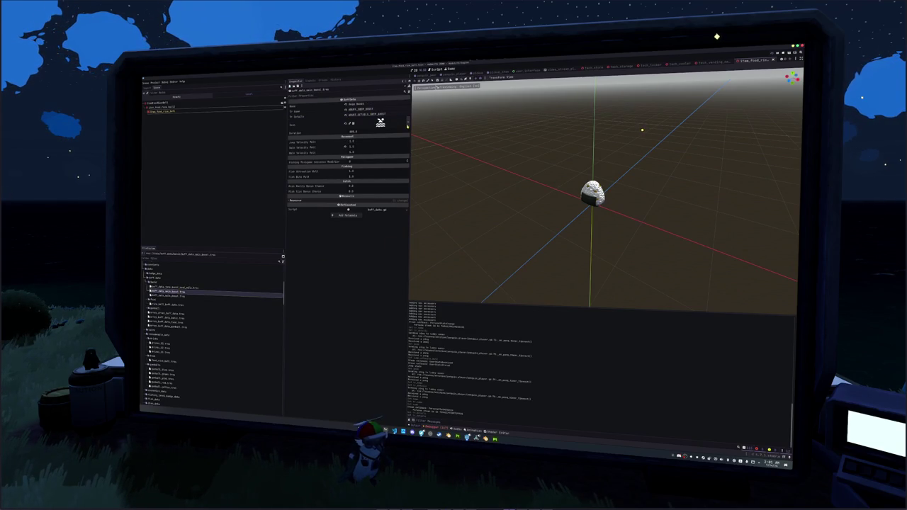
click(353, 123)
click(383, 231)
text(food)
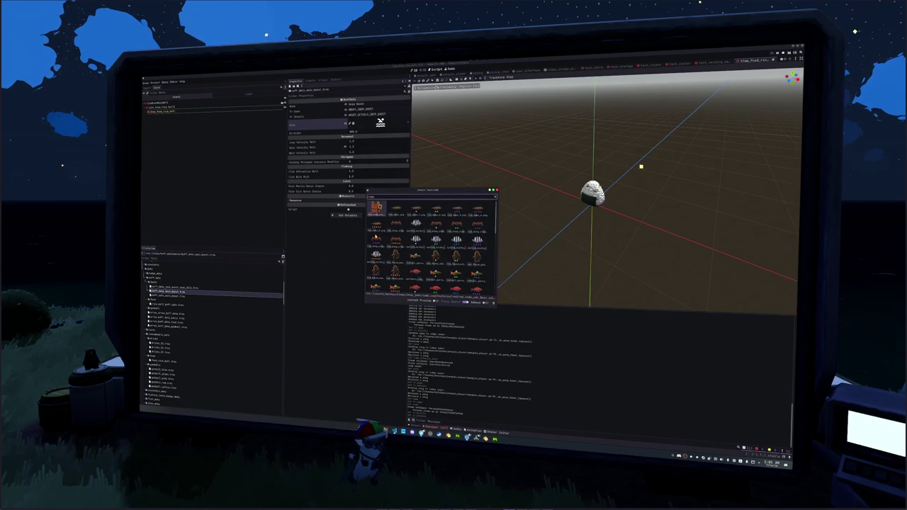
Search 'rice' and assign the red jar image as the swim boost icon
key(BackSpace)
key(BackSpace)
key(BackSpace)
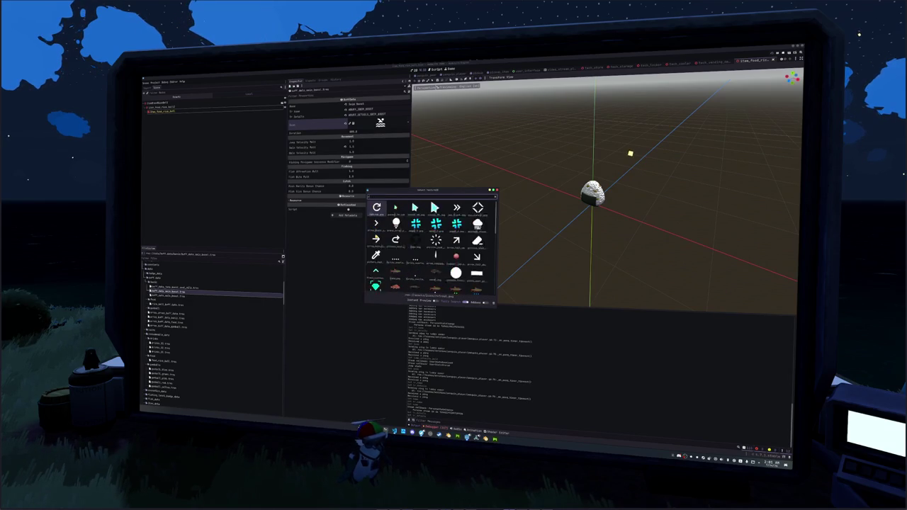
text(rice)
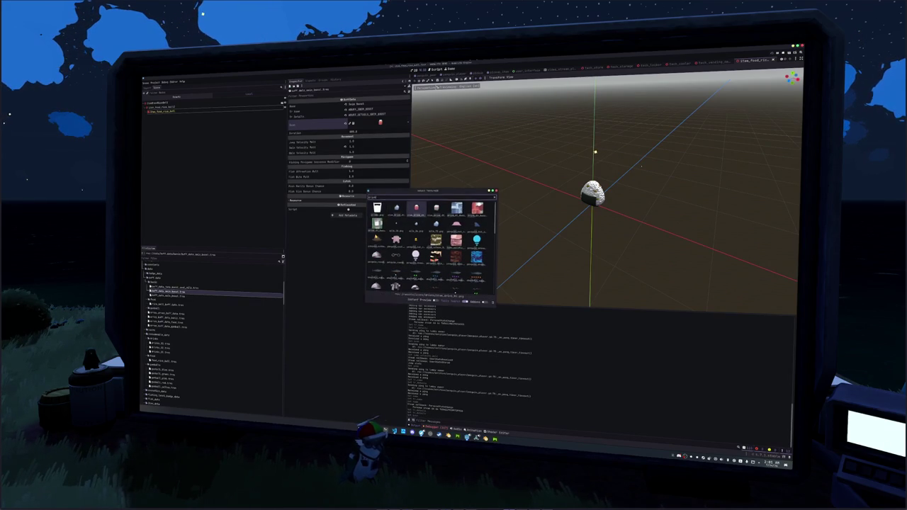
double_click(376, 238)
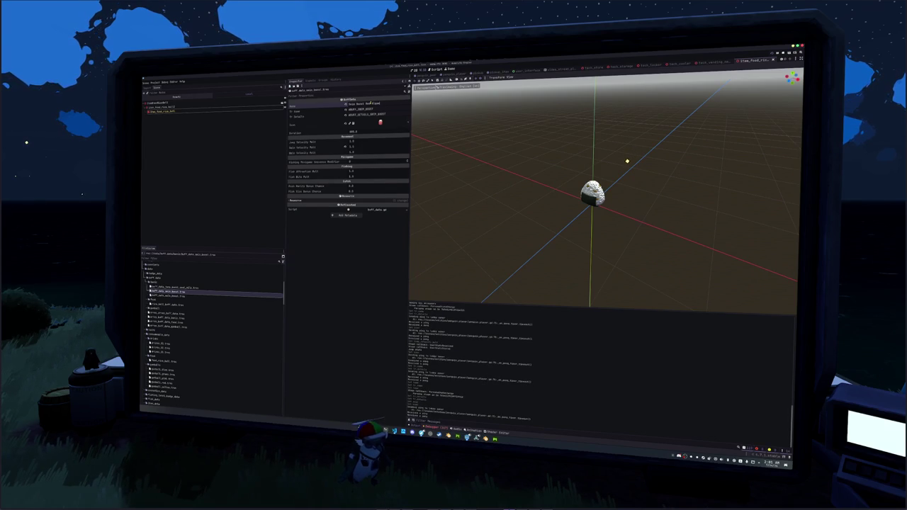
Check the Tr Name and Tr Details fields, then select walk_boost and launch the game
click(367, 106)
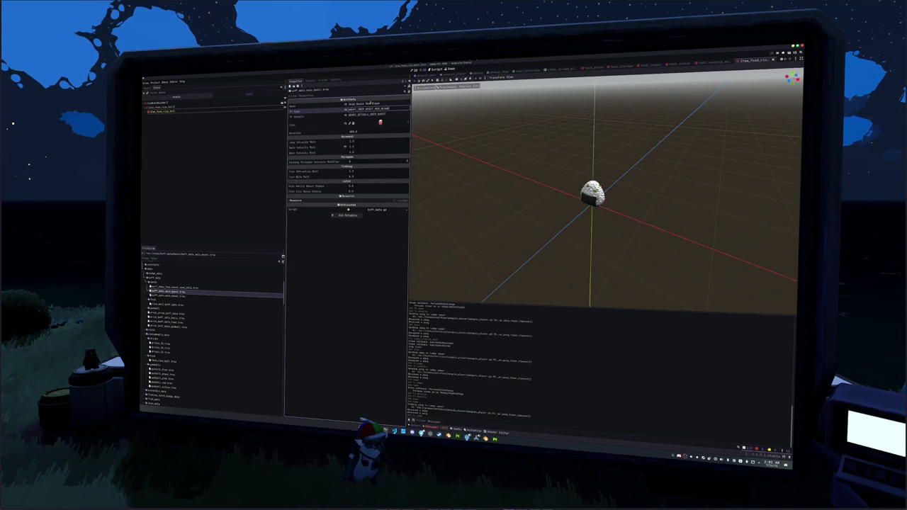
key(Tab)
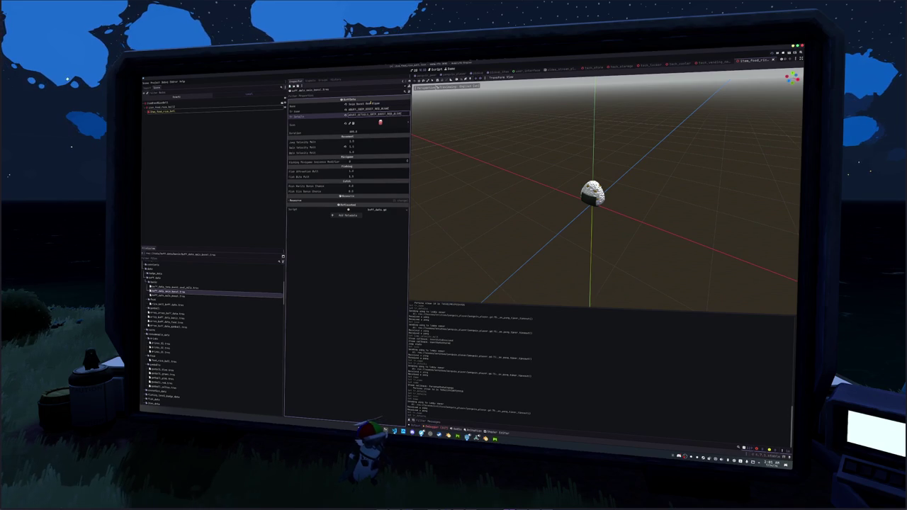
click(405, 123)
click(366, 235)
key(Escape)
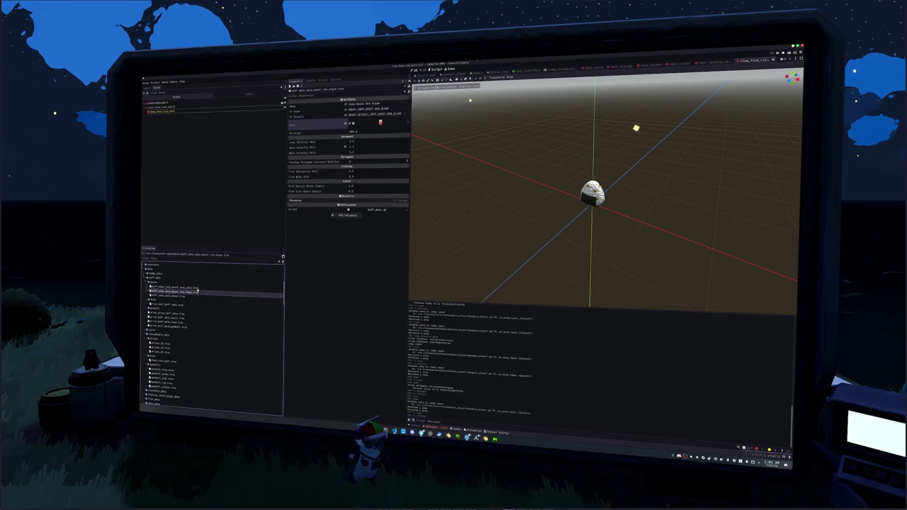
click(182, 296)
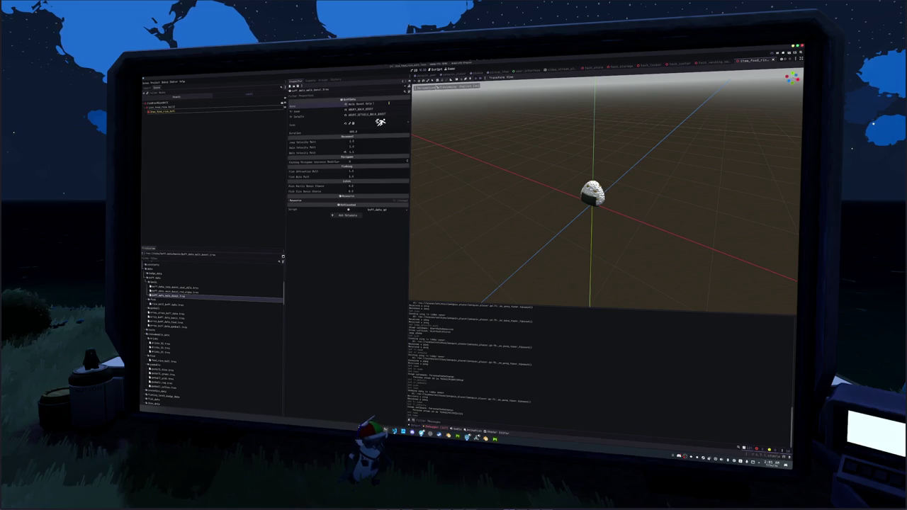
key(alt+Tab)
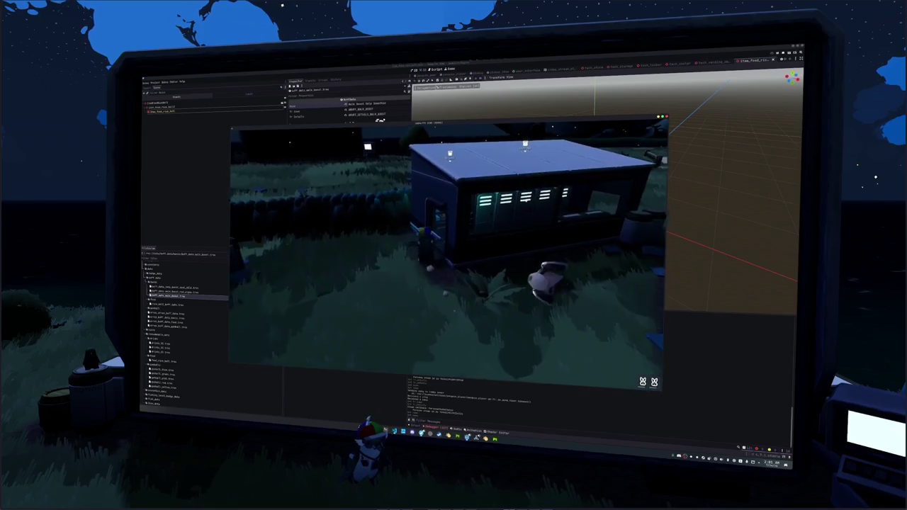
In-game, open the vendor inventory, compare the third item with Red Algae Juice, then stop the game
key(e)
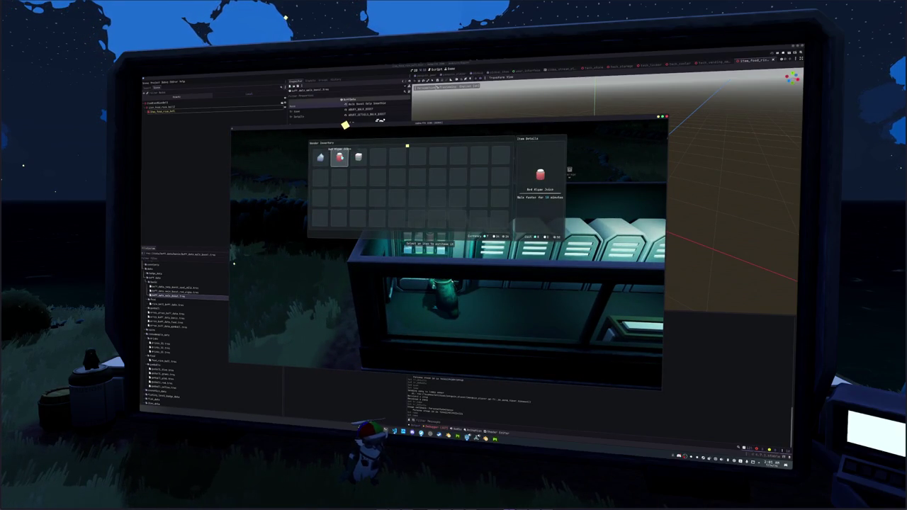
key(Right)
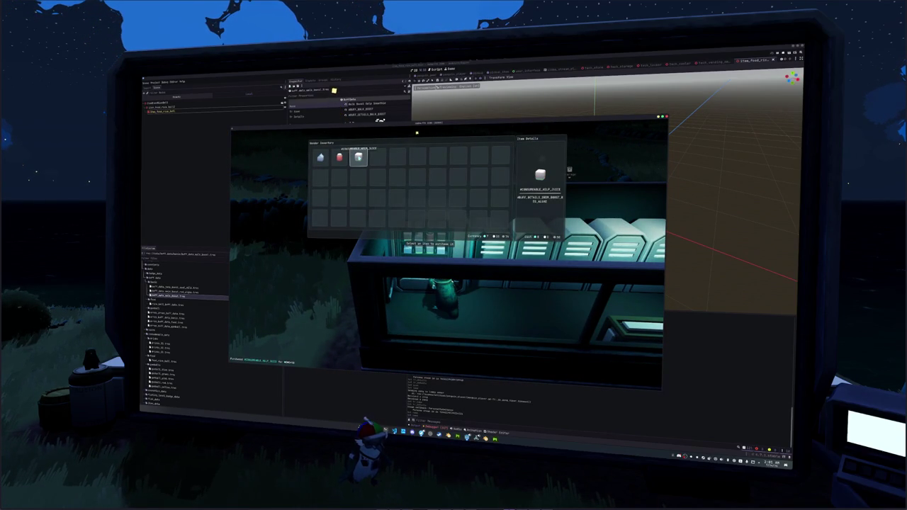
key(Left)
key(Right)
key(Left)
key(F8)
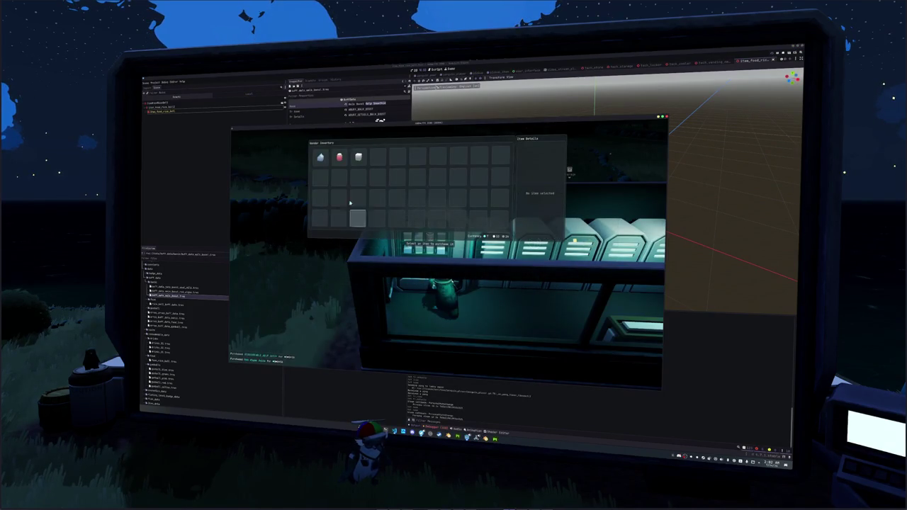
key(F8)
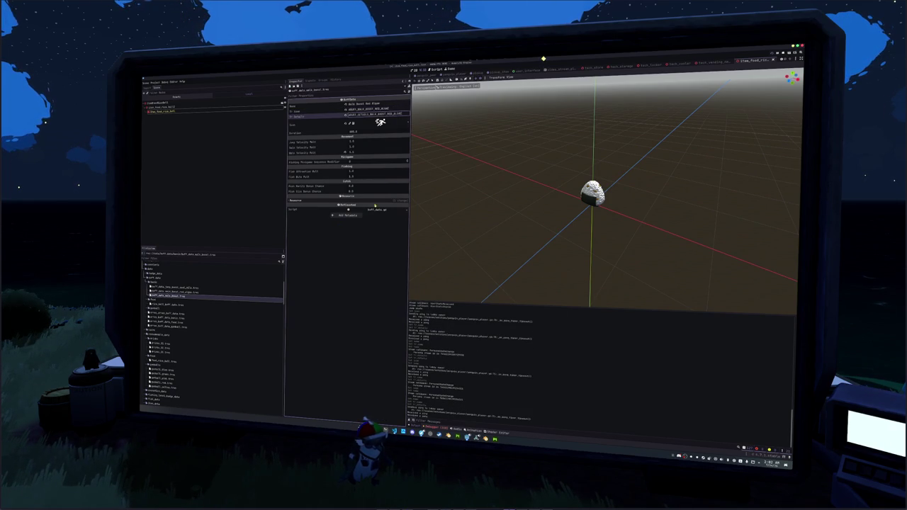
Set the buff's icon to the red jar texture found by searching 'rice'
click(405, 122)
click(407, 122)
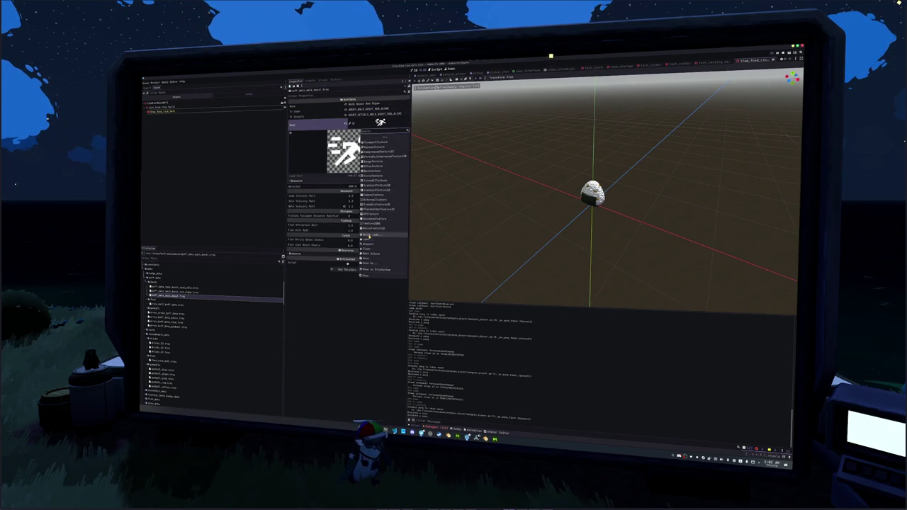
click(369, 237)
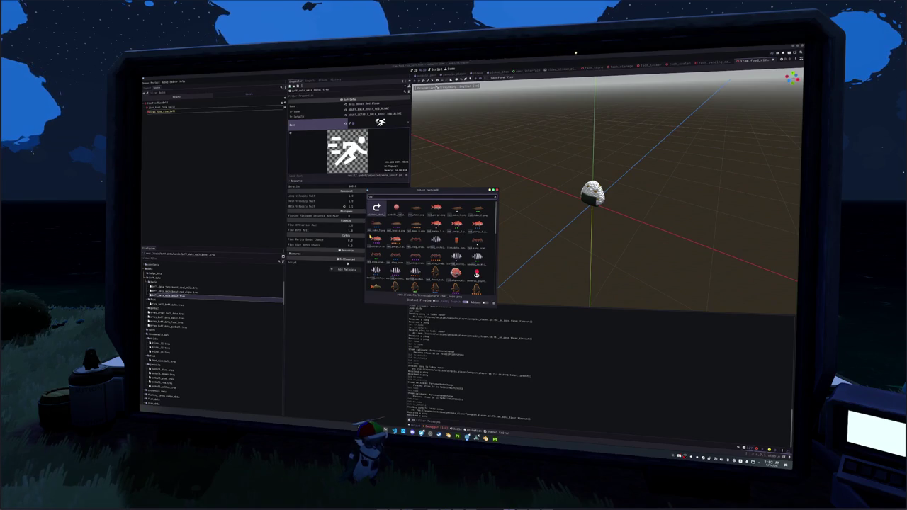
text(_sliped)
key(ctrl+a)
text(rice)
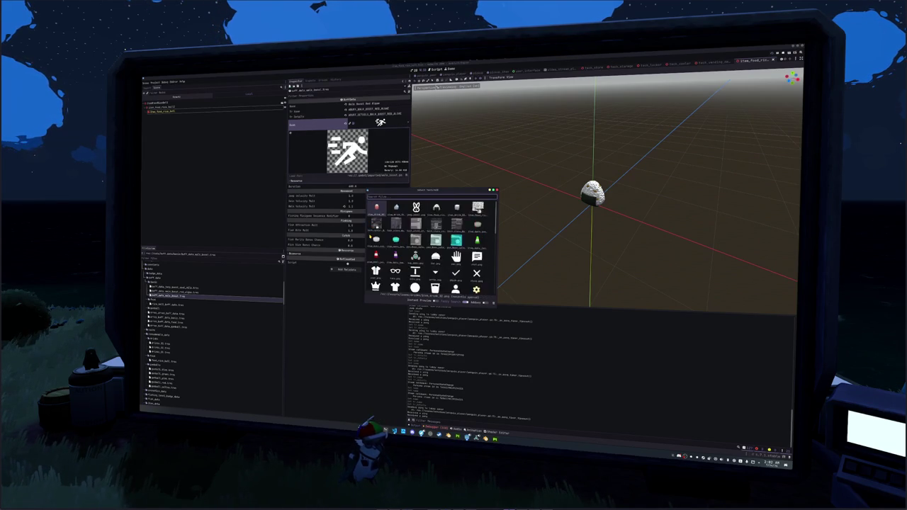
key(Return)
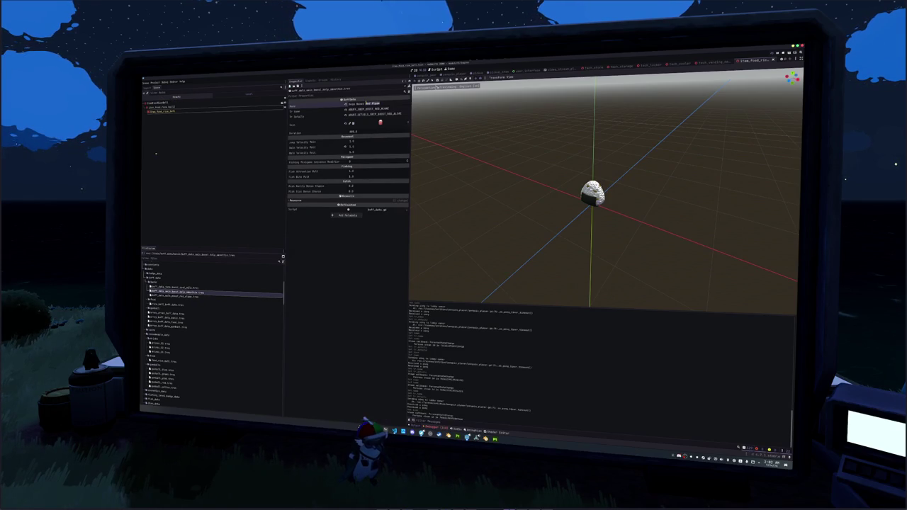
Append 'Smoothie' to the Name and make Ex Details end in SELF_SMOOTHIE
text(Smoothie)
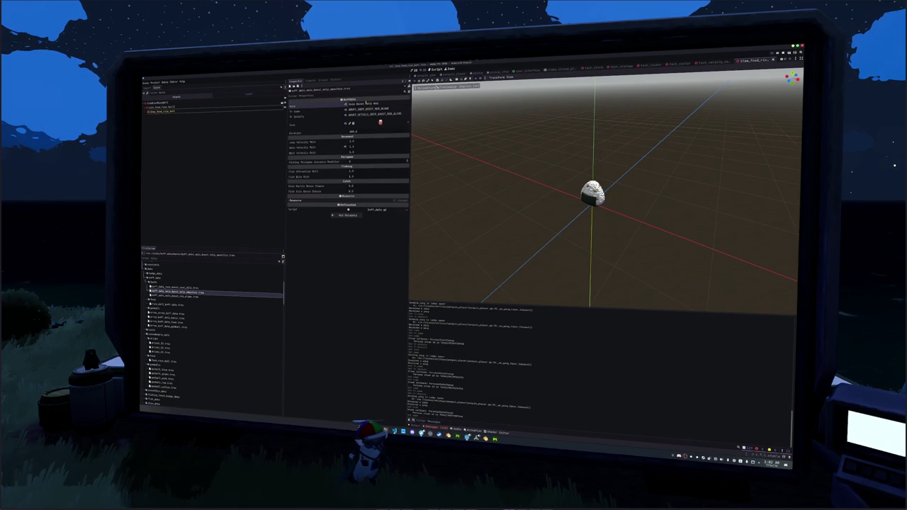
key(Tab)
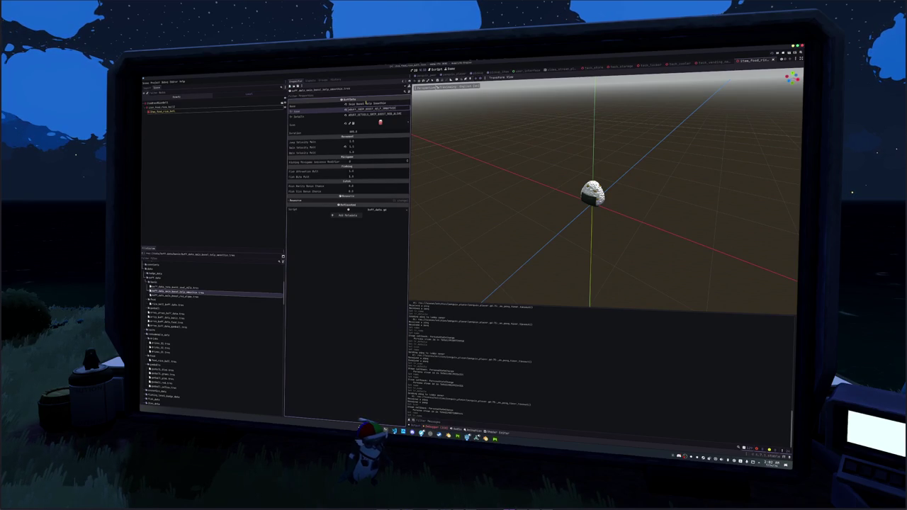
key(Tab)
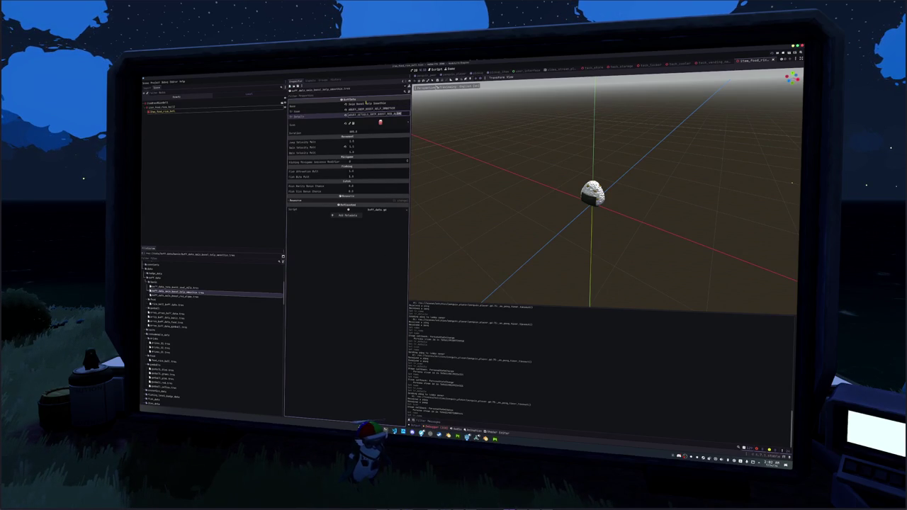
text(F_SMOOTHIE)
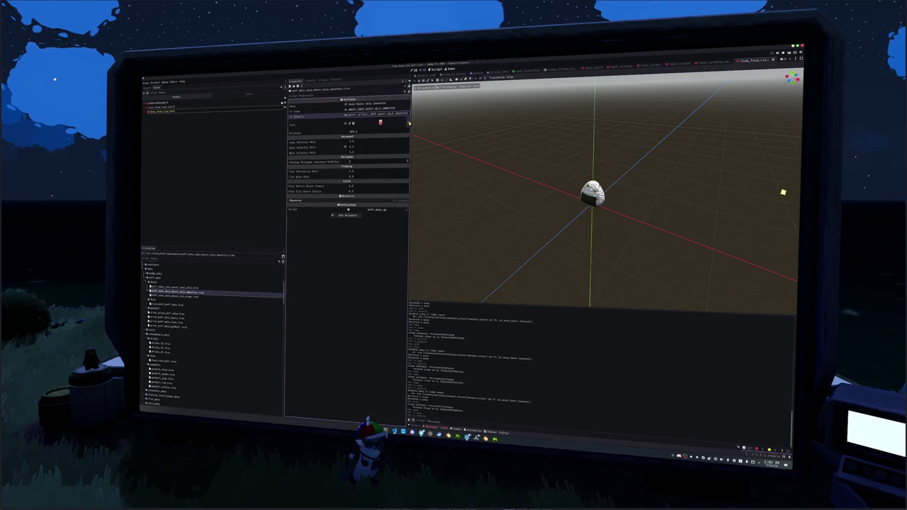
Replace the buff's icon with the light image from Quick Load
click(380, 124)
click(382, 132)
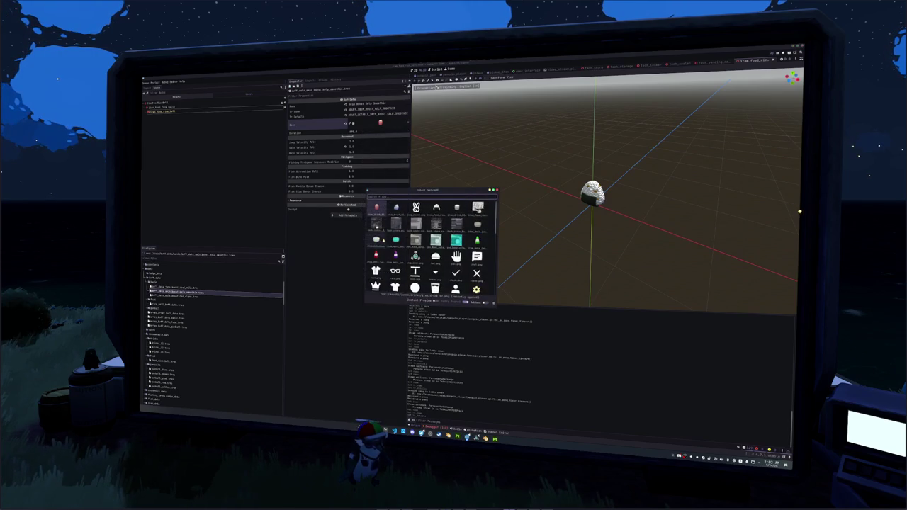
scroll(425, 230, down, 3)
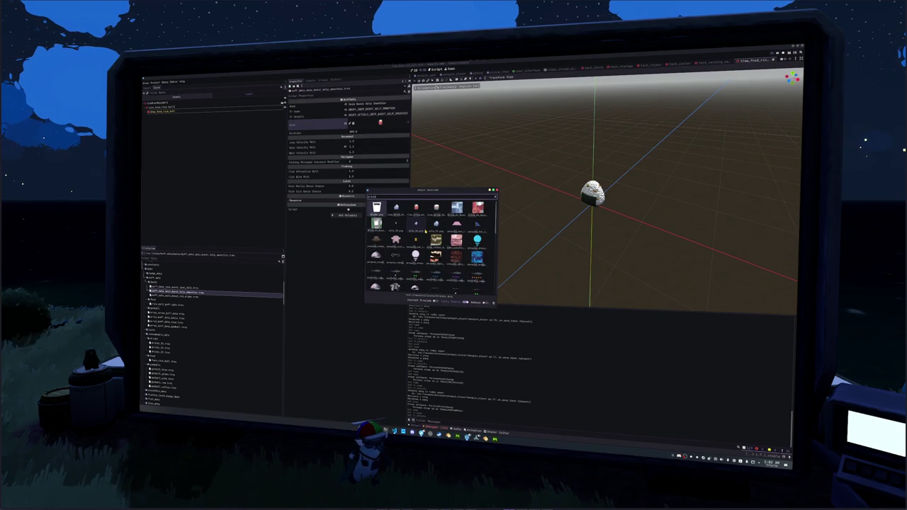
double_click(425, 230)
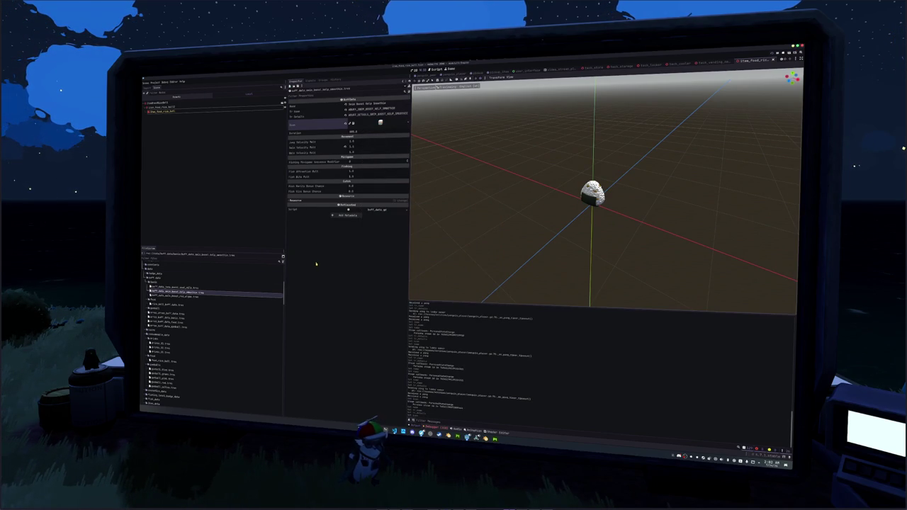
click(178, 305)
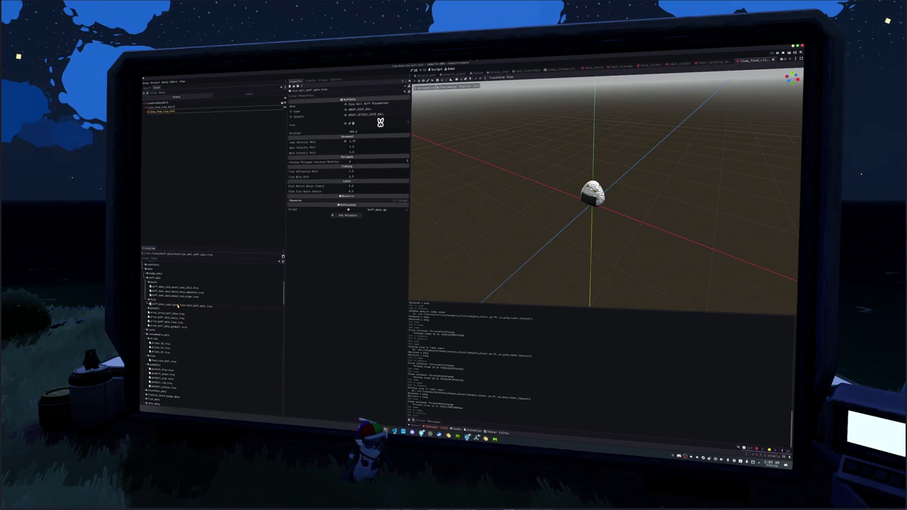
Rename the file to buff_data_jump_boost_rice_ball.tres and update its Name and details key for Jump Boost Rice Ball
key(Delete)
key(Delete)
key(Delete)
key(Return)
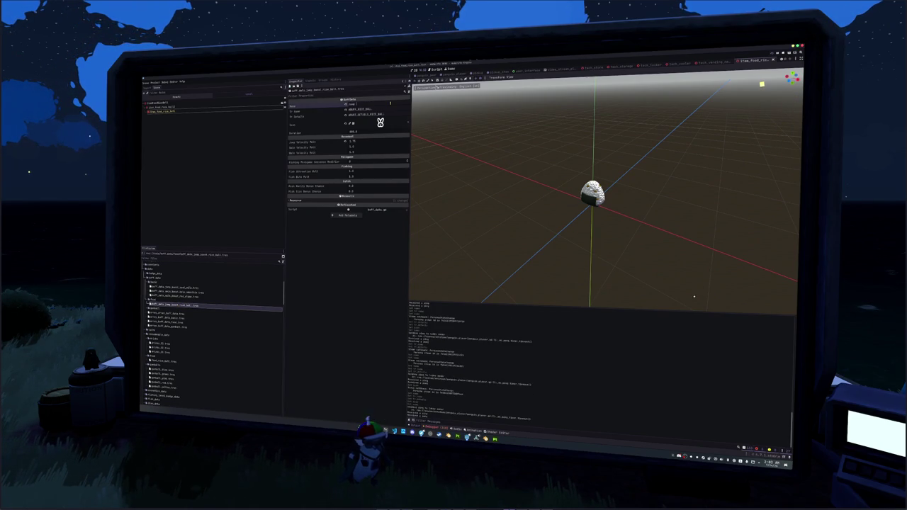
text(Rice Ball)
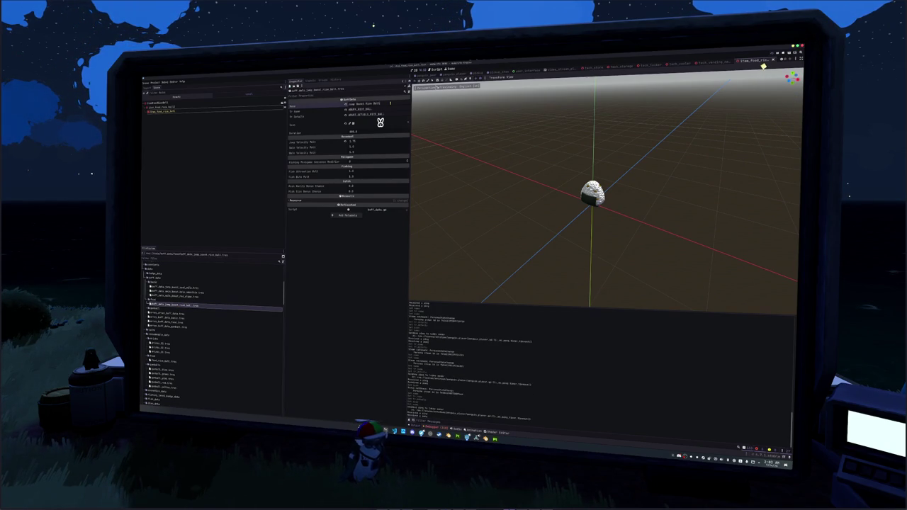
key(Tab)
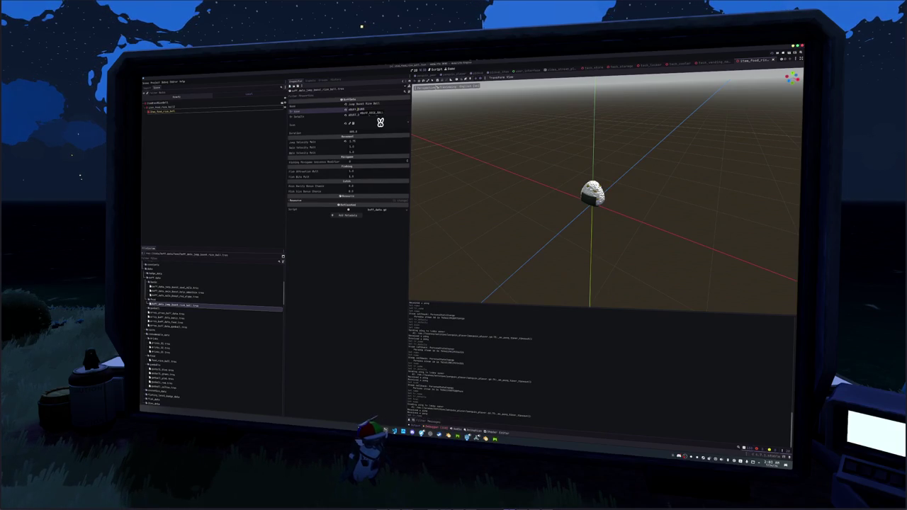
text(ICE_B)
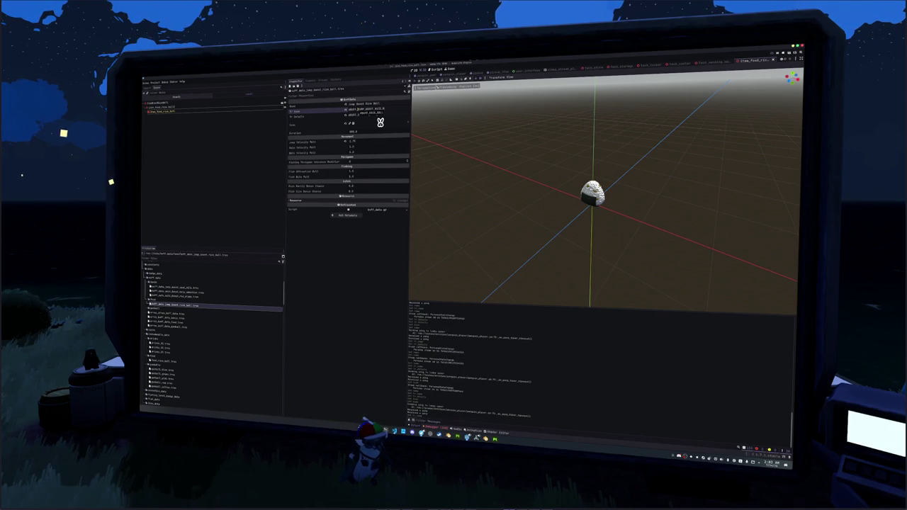
text(JUMP_BOOST_)
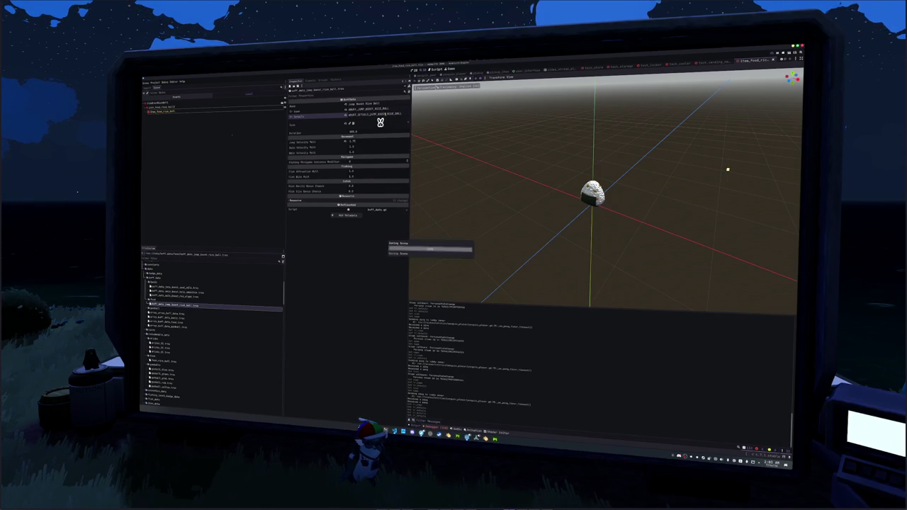
Assign a new icon texture to the jump boost rice ball buff via Quick Load
click(406, 124)
click(372, 234)
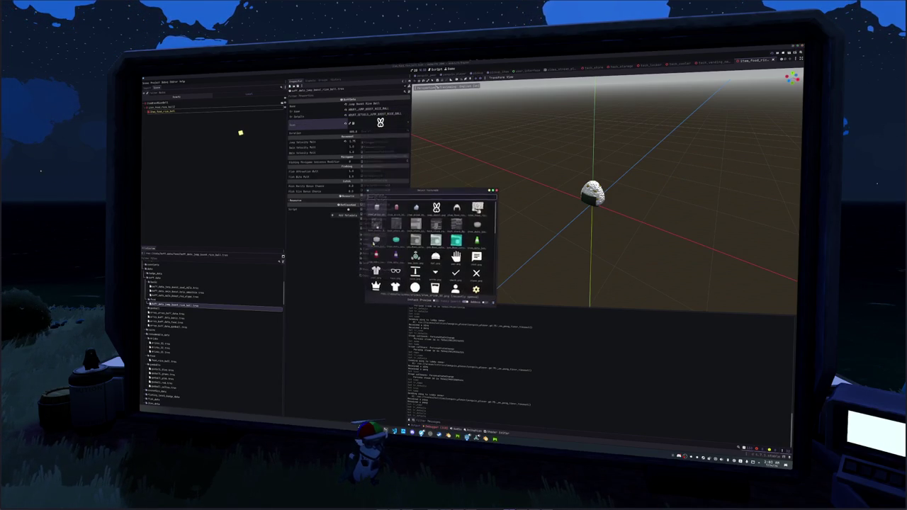
double_click(477, 208)
click(191, 314)
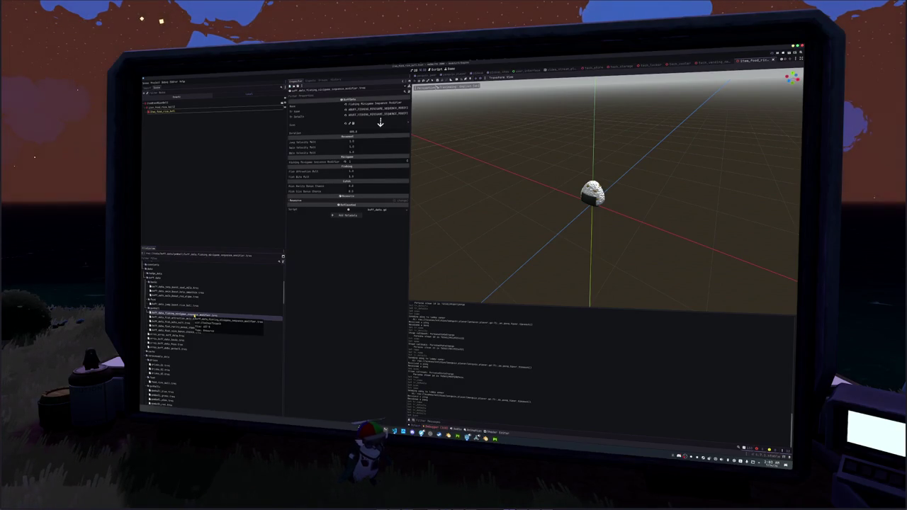
After checking the blue gumball item, rename the fishing minigame modifier buff with a _blue_gumball suffix
scroll(185, 326, down, 3)
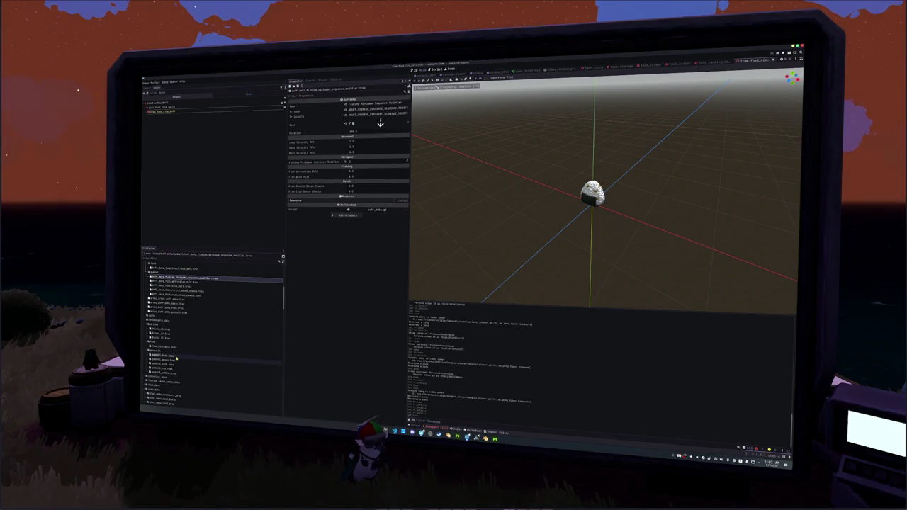
click(170, 357)
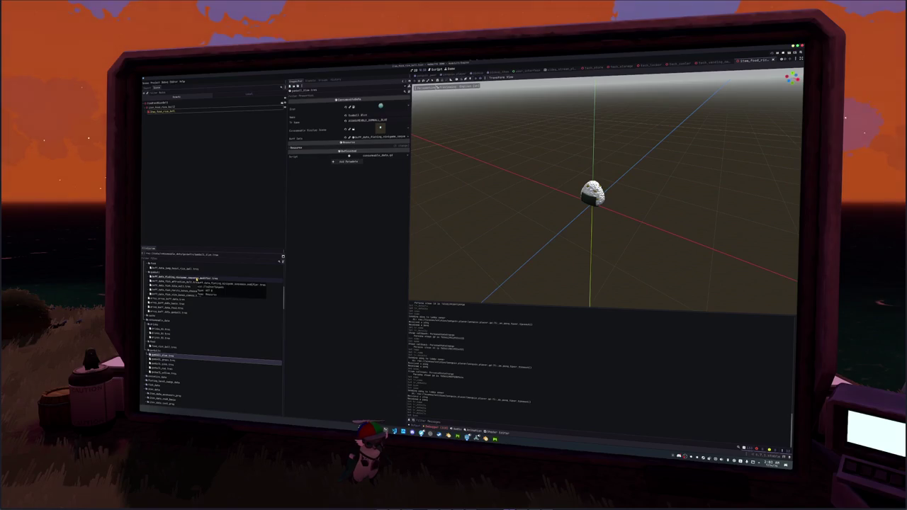
click(196, 279)
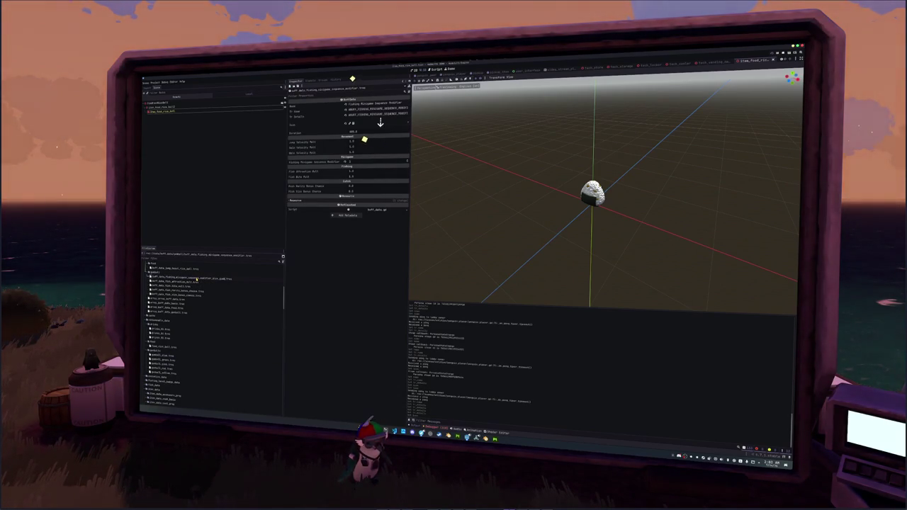
click(195, 279)
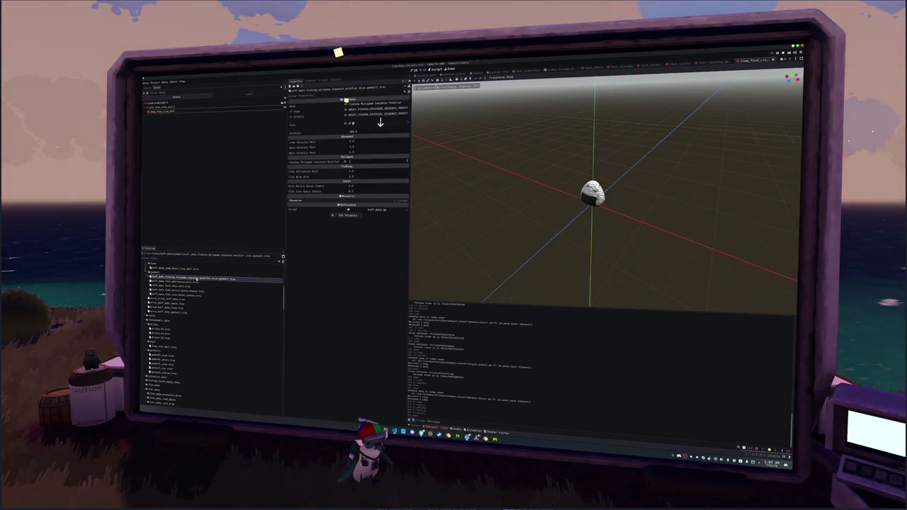
Give that buff the gumball icon found by searching 'buff_icon'
click(383, 124)
click(373, 234)
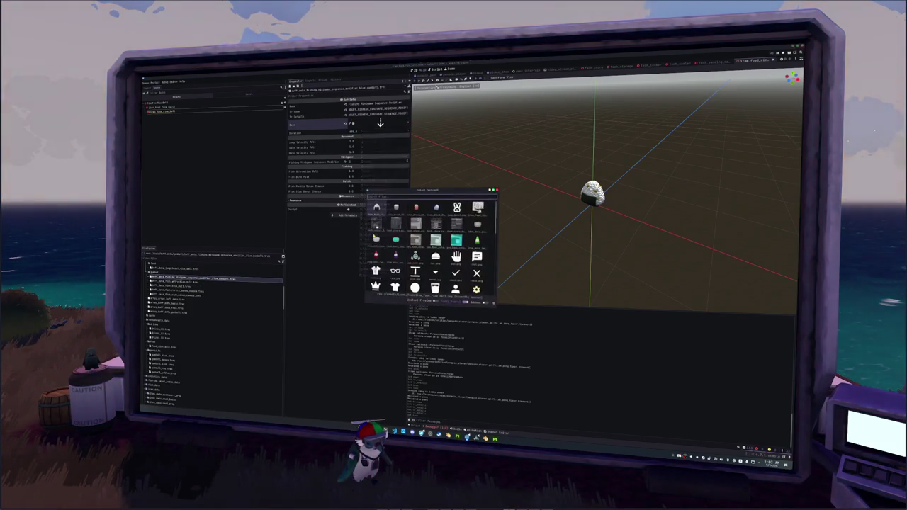
text(buff_icon)
key(Return)
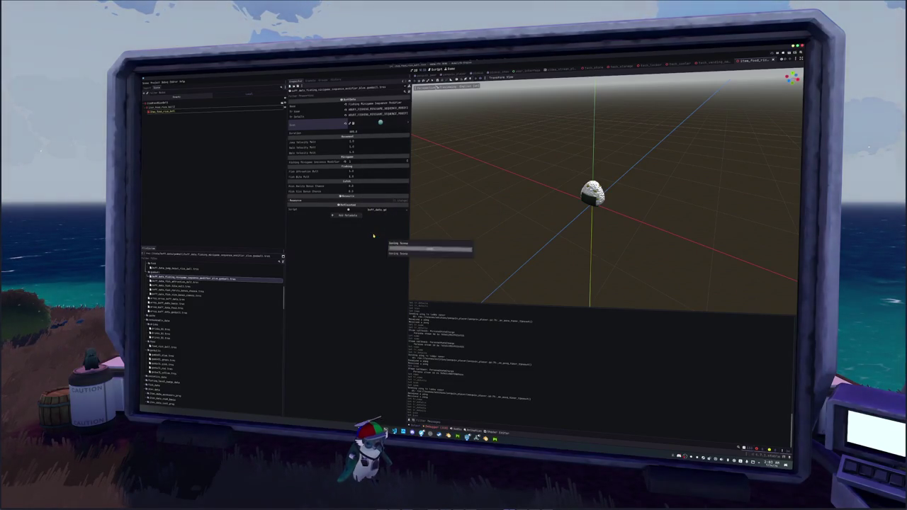
click(206, 282)
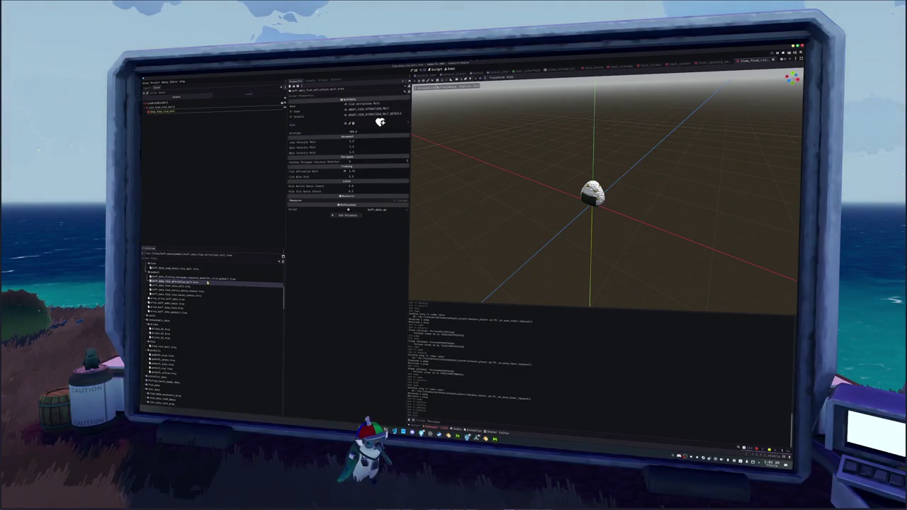
click(170, 360)
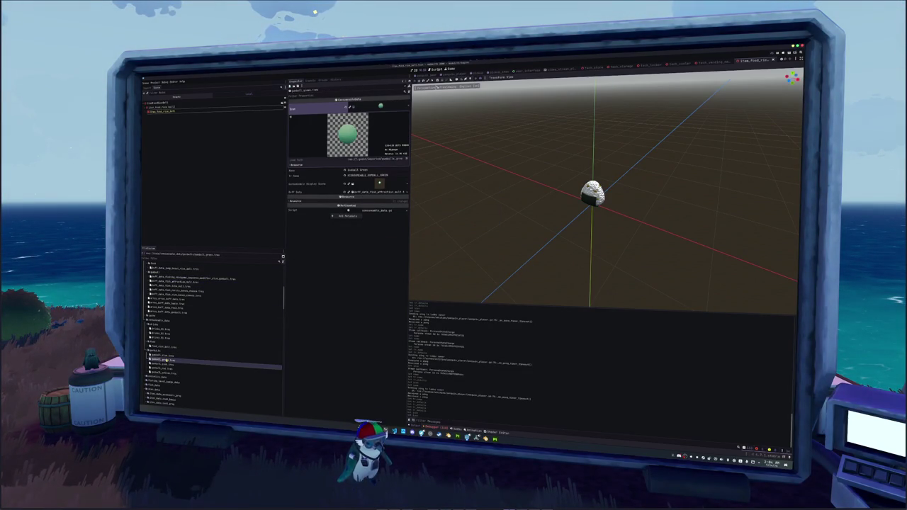
Rename the fish attraction buff with a _green_gumball suffix and give it the green ball icon
click(183, 282)
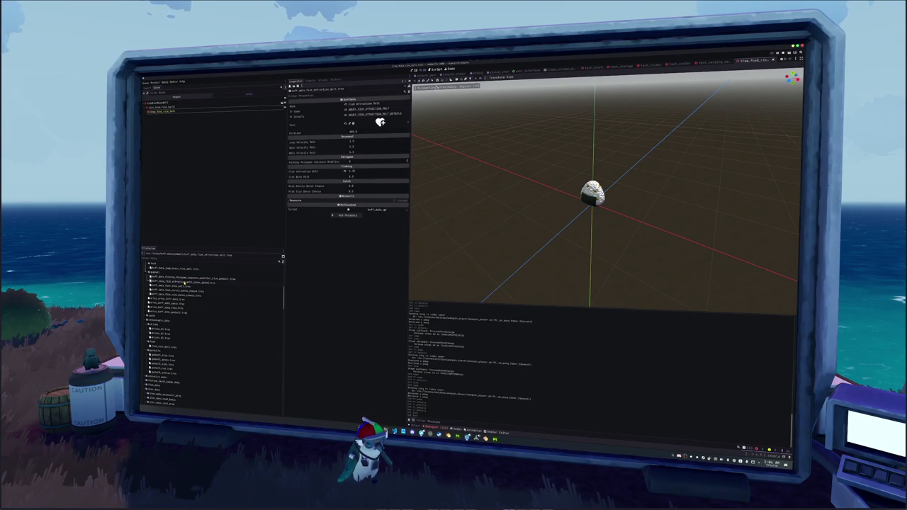
key(Return)
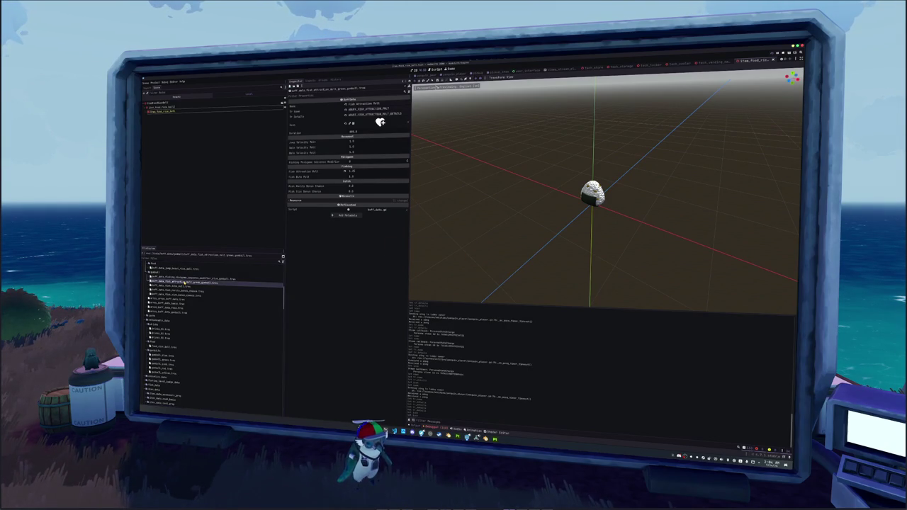
click(380, 123)
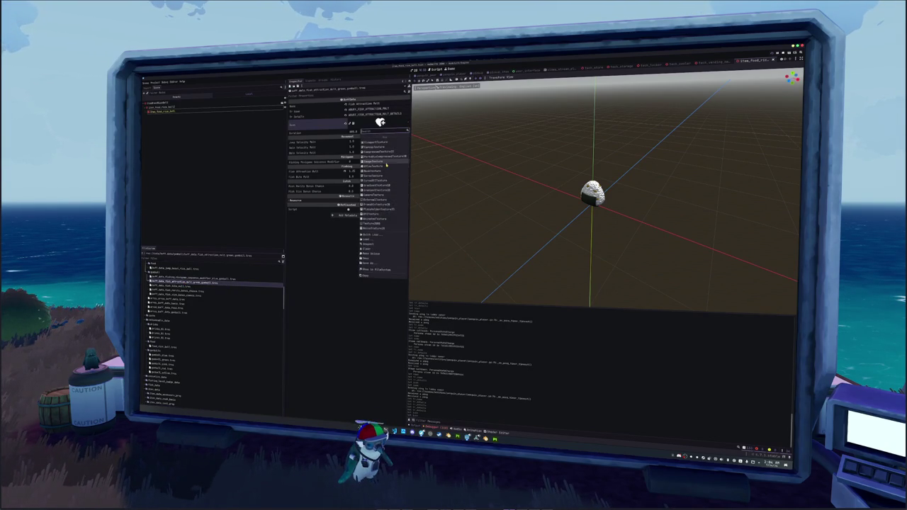
click(383, 233)
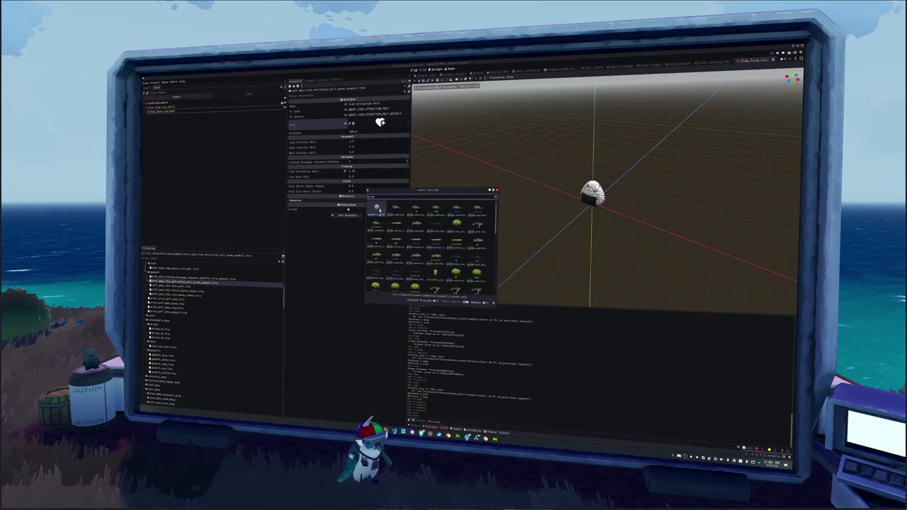
double_click(456, 273)
Rename the fish bite buff file with a _pink_gumball suffix to match the pink gumball item
click(199, 278)
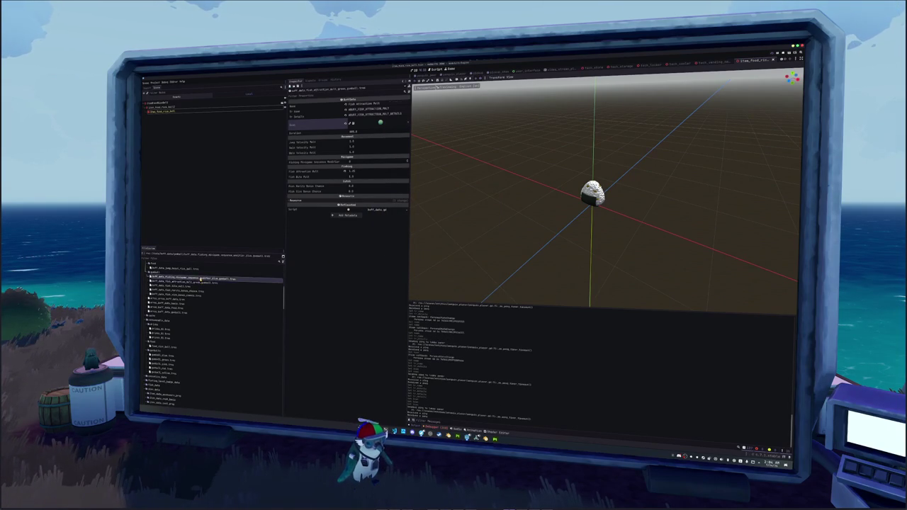
click(198, 282)
click(195, 287)
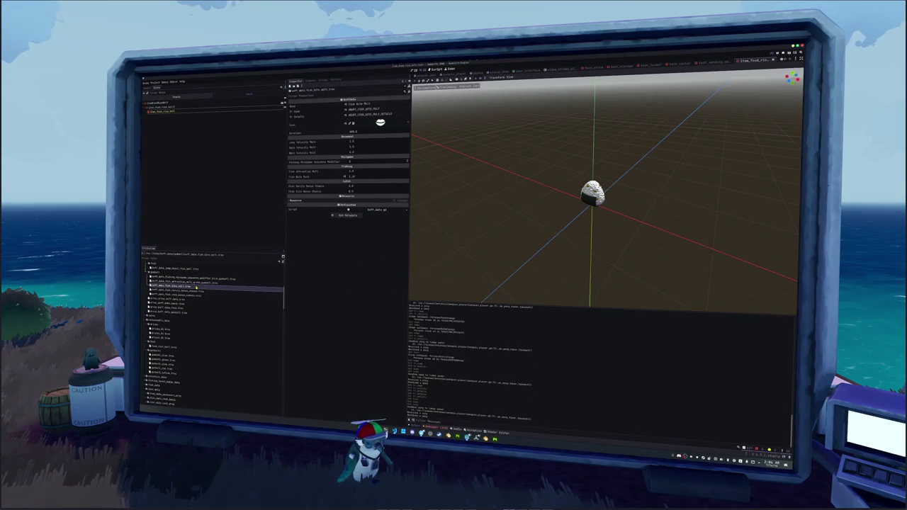
click(197, 287)
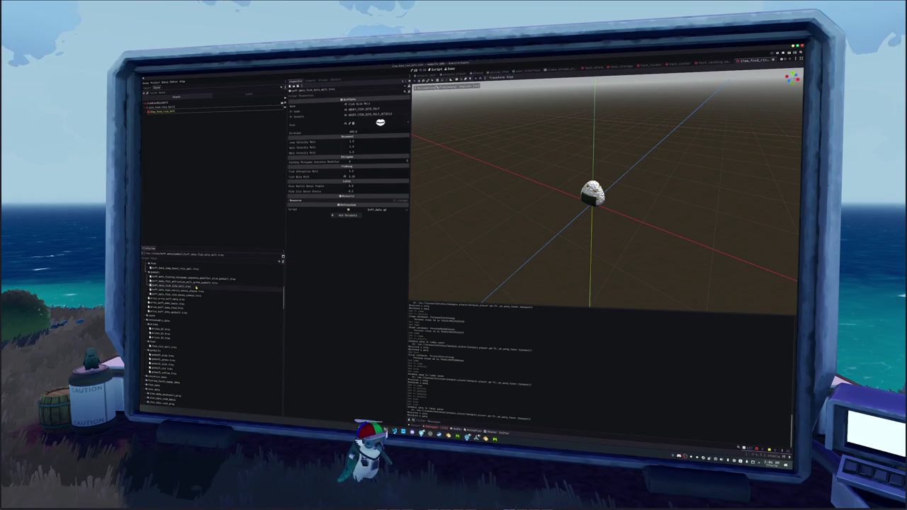
click(163, 364)
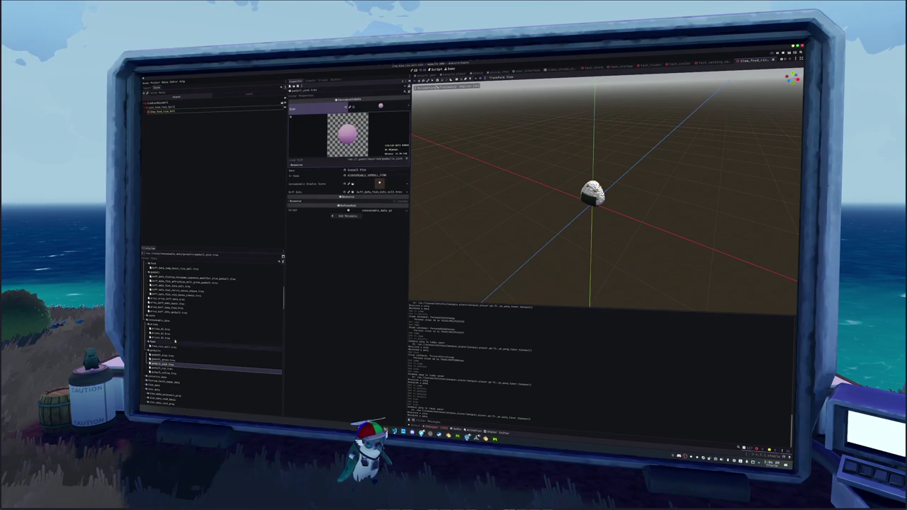
click(193, 287)
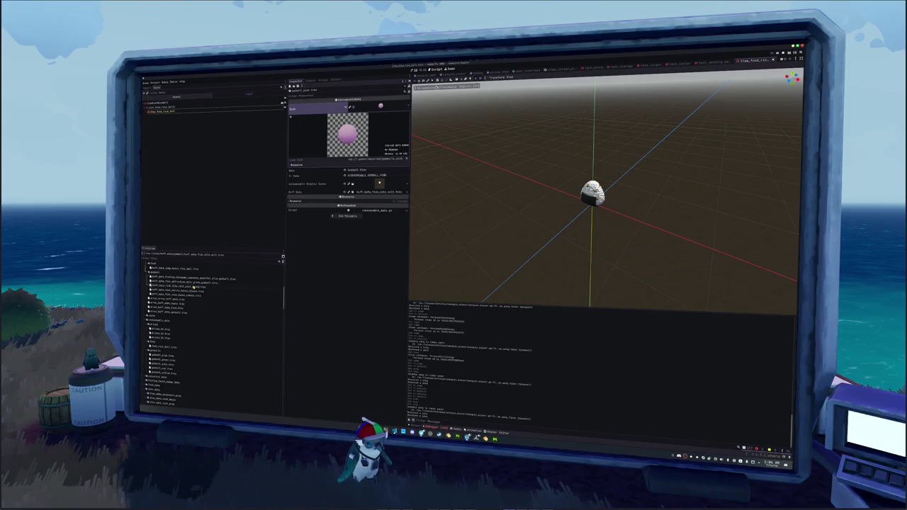
click(193, 287)
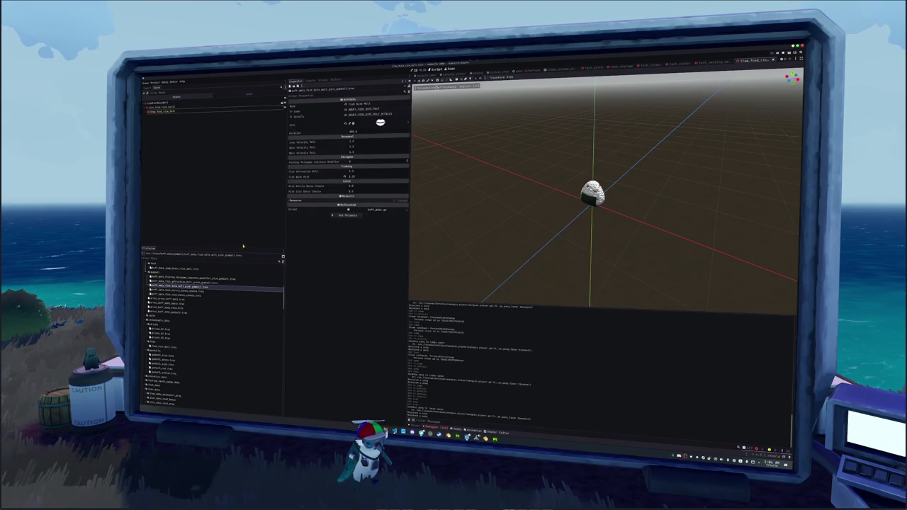
Set the fish bite buff's icon to the pink sphere found by searching 'fish'
click(353, 123)
click(376, 235)
text(fish)
key(Return)
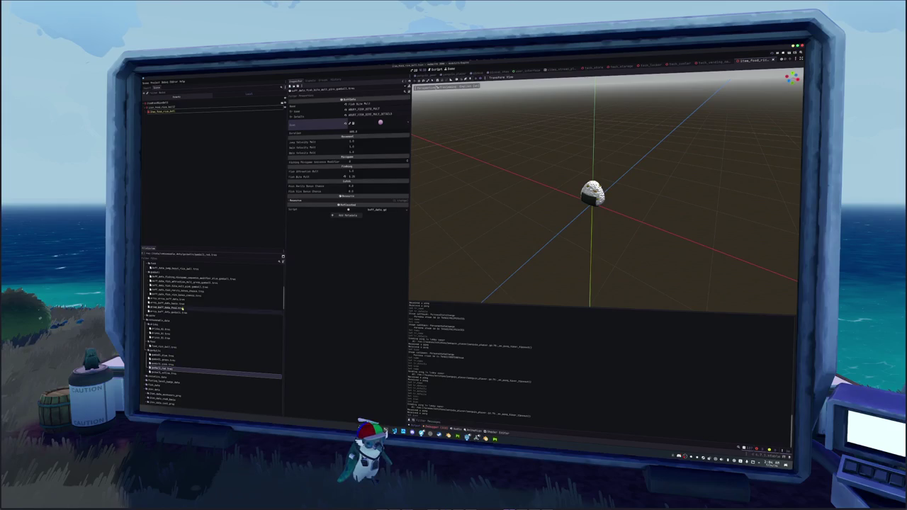
Give the Fish Rarity Bonus Chance buff the red gumball icon
click(184, 290)
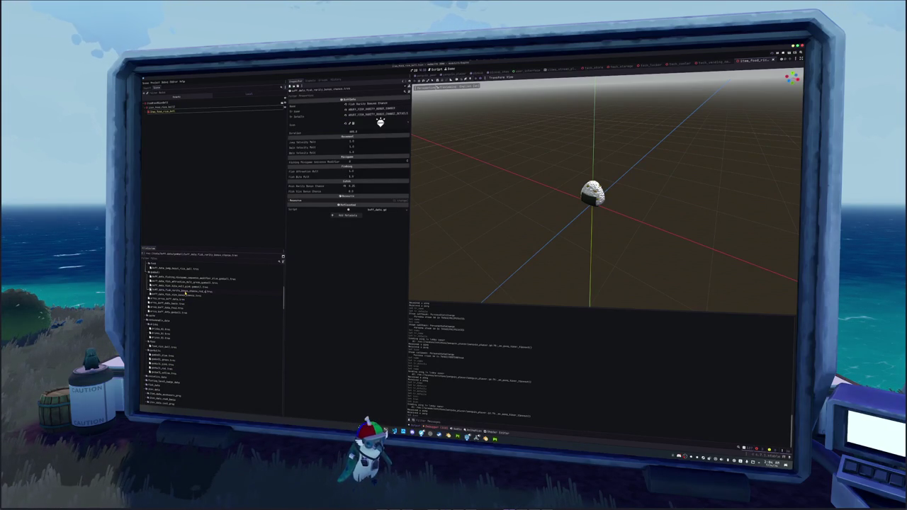
click(185, 291)
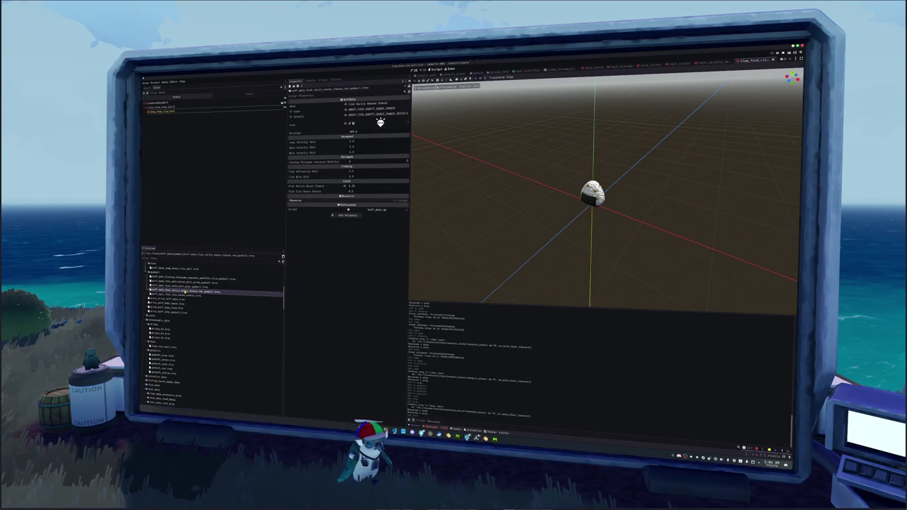
click(380, 123)
click(383, 230)
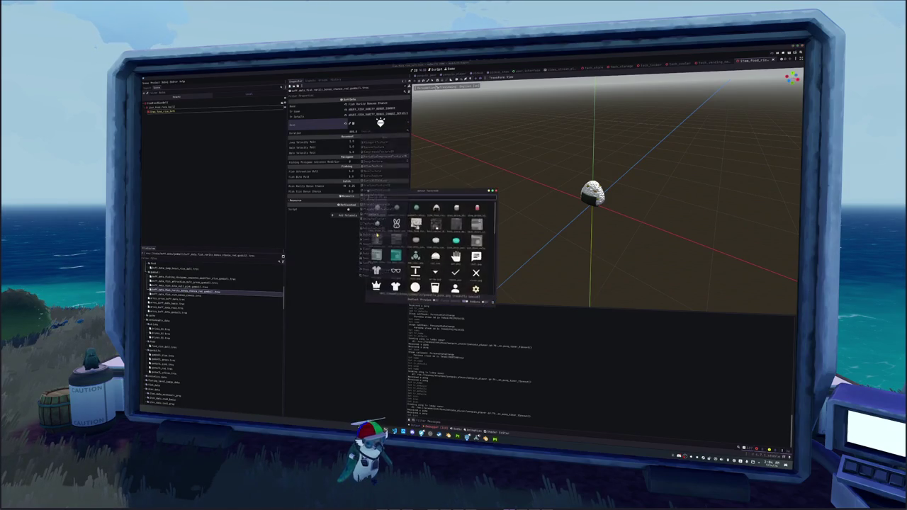
click(416, 239)
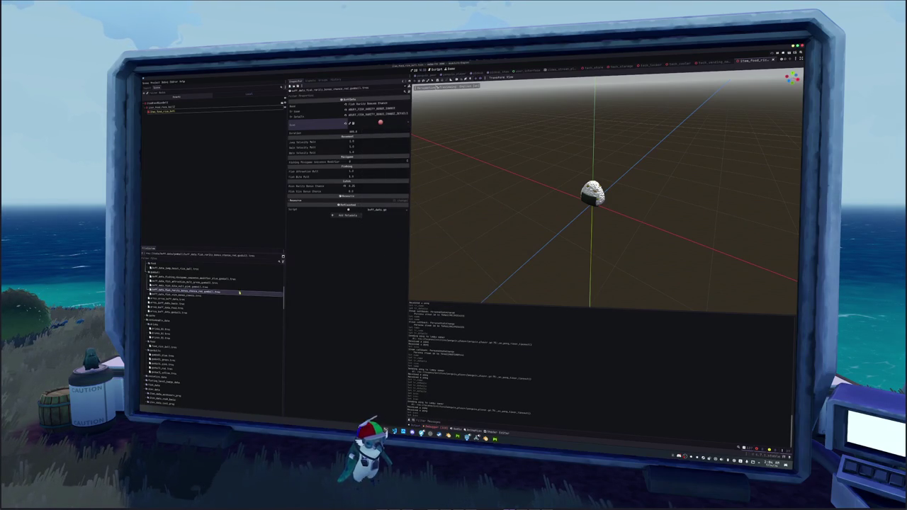
Give the Fish Size Bonus Chance buff the yellow gumball icon by searching 'yellow'
click(172, 371)
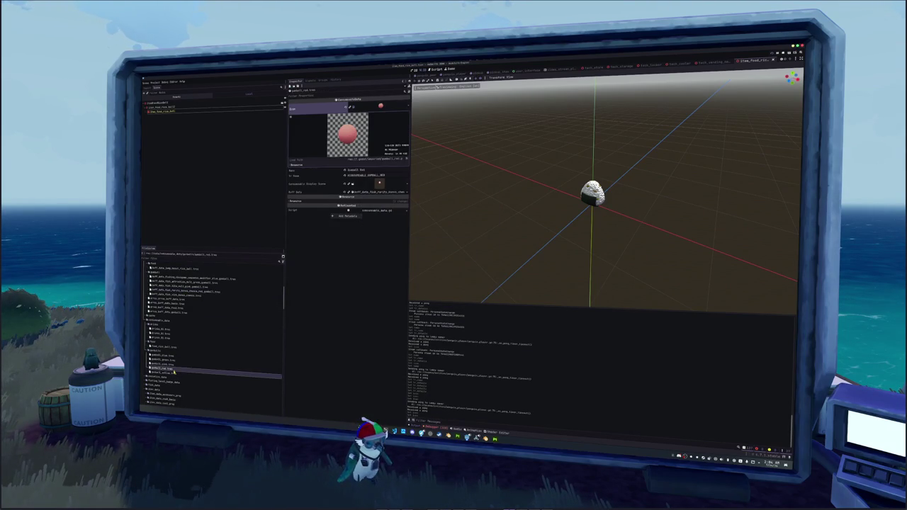
click(173, 374)
click(191, 295)
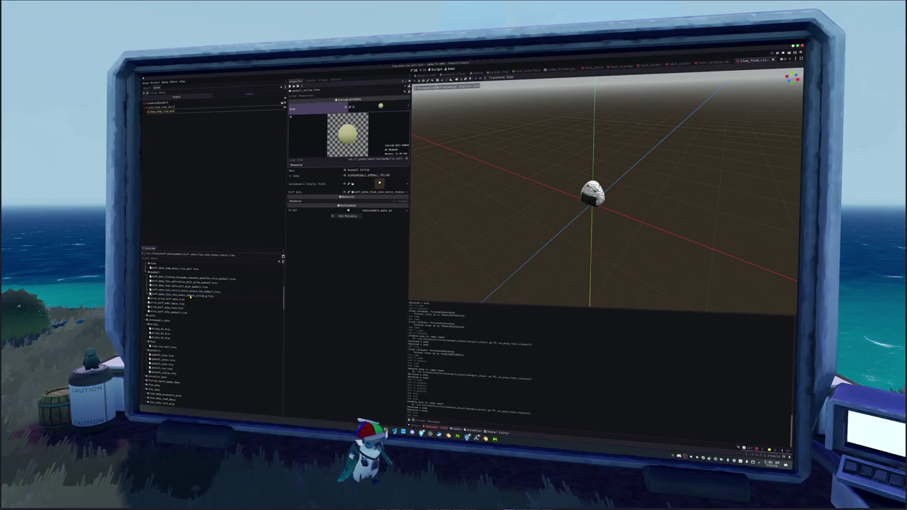
double_click(190, 296)
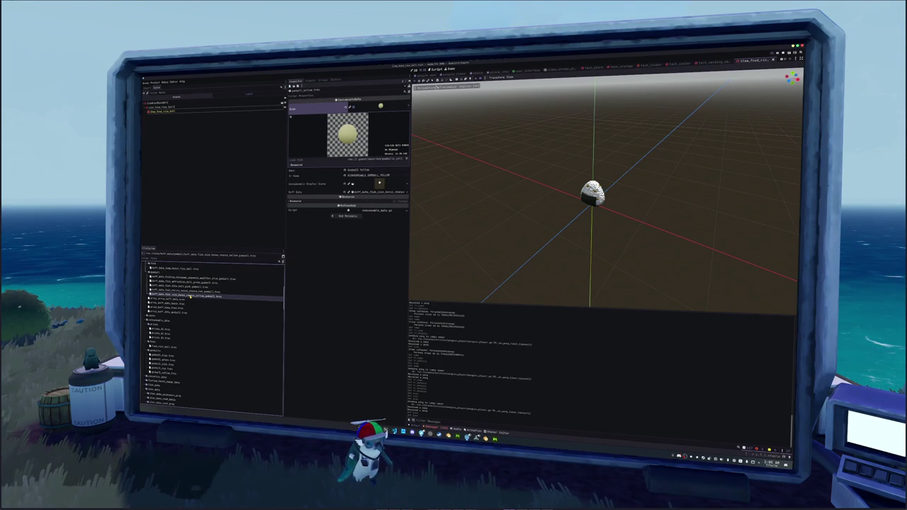
click(368, 124)
click(376, 234)
text(yellow)
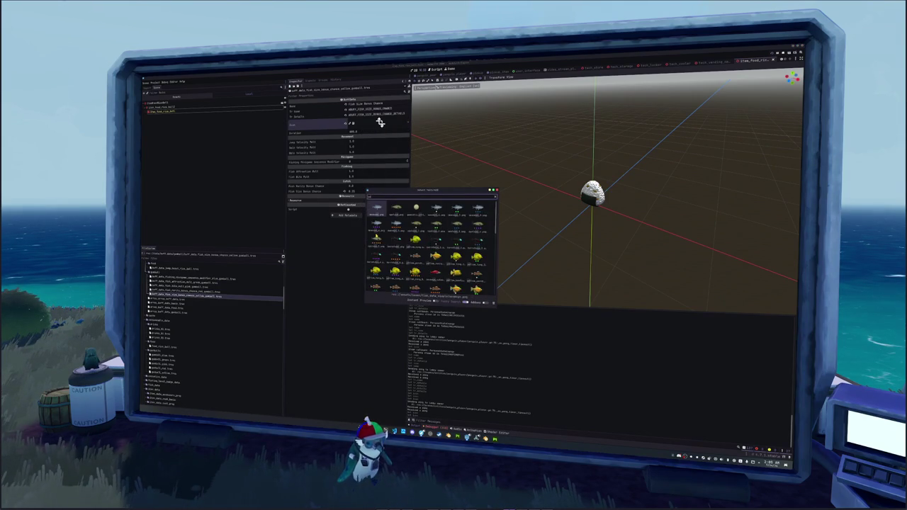
key(Return)
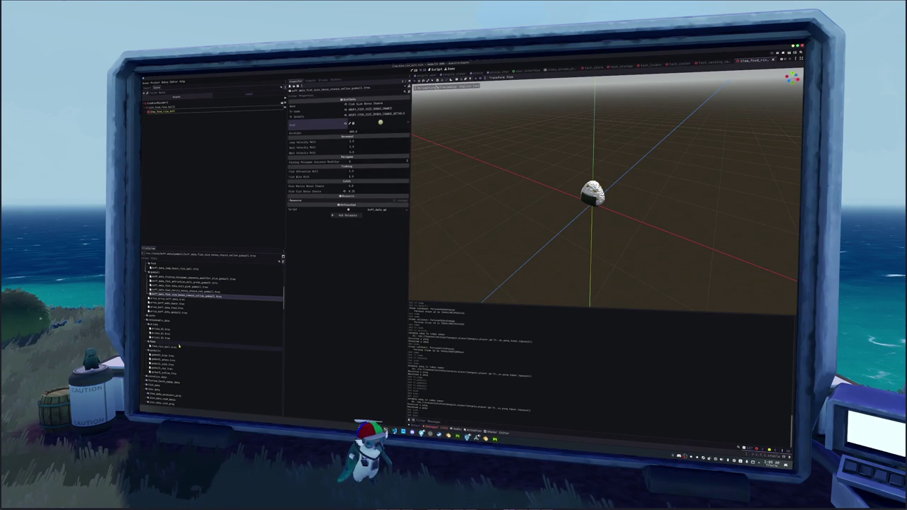
click(177, 330)
Review the drink, rice ball and gumball items, then open the blue gumball fishing minigame modifier buff
click(176, 335)
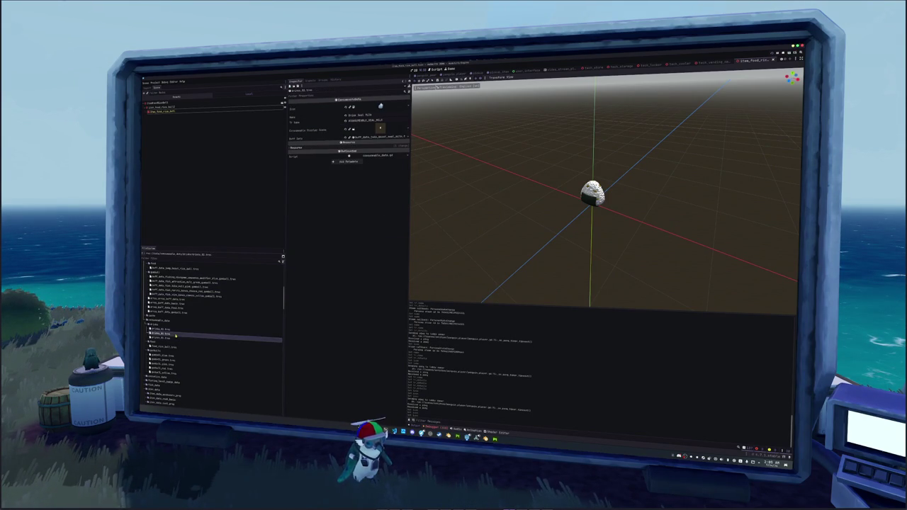
click(175, 339)
click(175, 343)
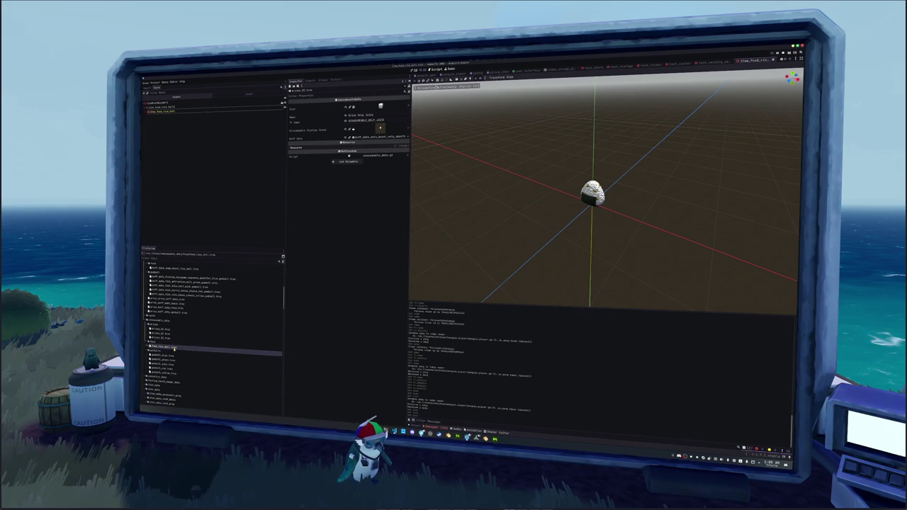
scroll(176, 341, down, 1)
click(178, 340)
click(178, 345)
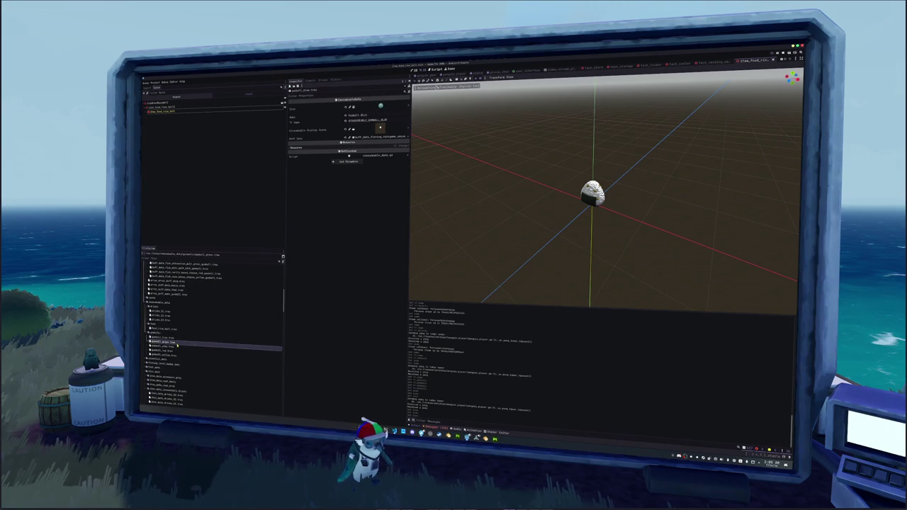
click(178, 353)
scroll(186, 305, up, 3)
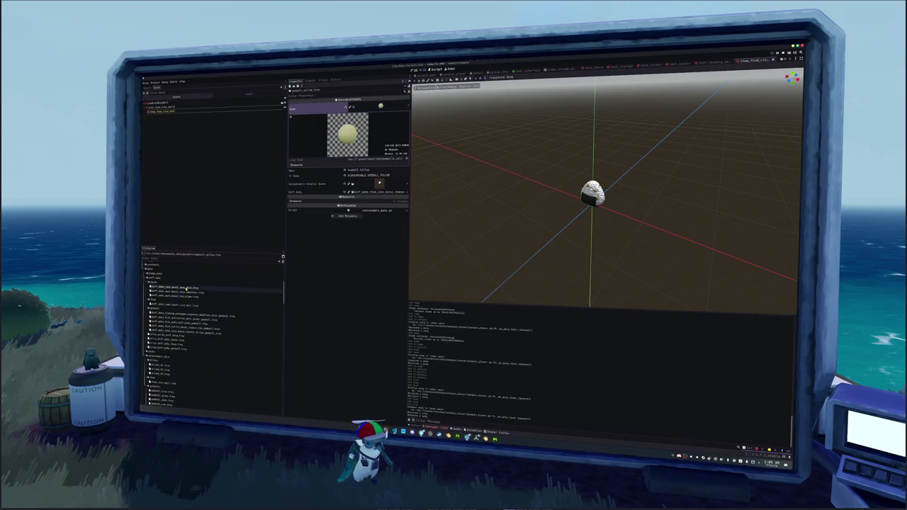
click(177, 287)
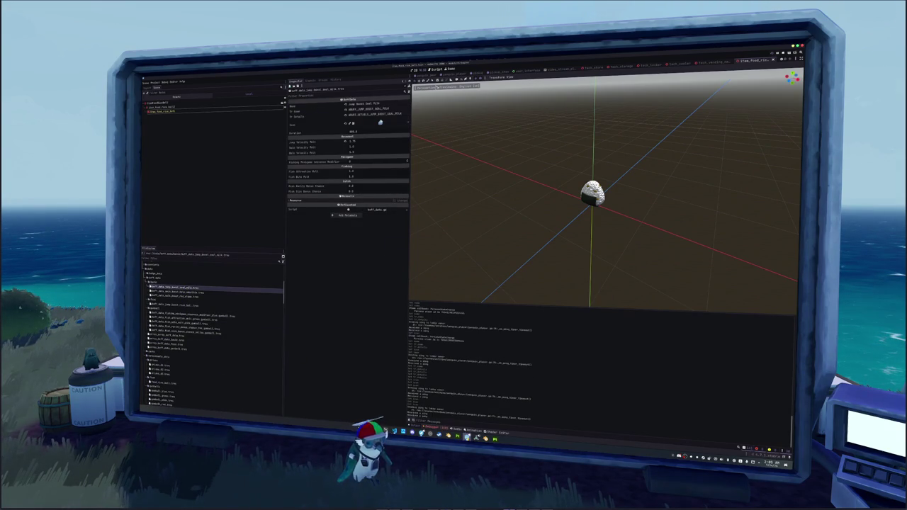
click(248, 314)
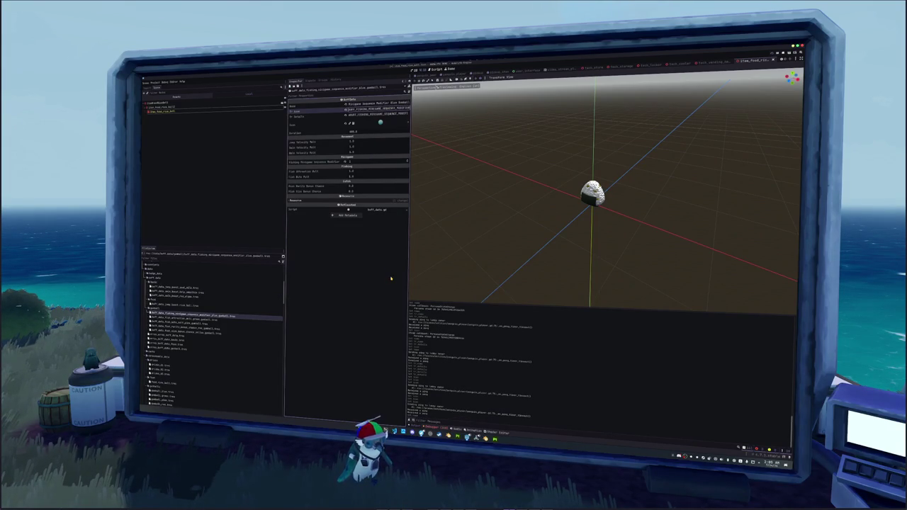
Add gumball suffixes such as _BLUE_GUMBALL to the blue, green and pink gumball buffs' translation keys
text(_BLUE_GUMBALL)
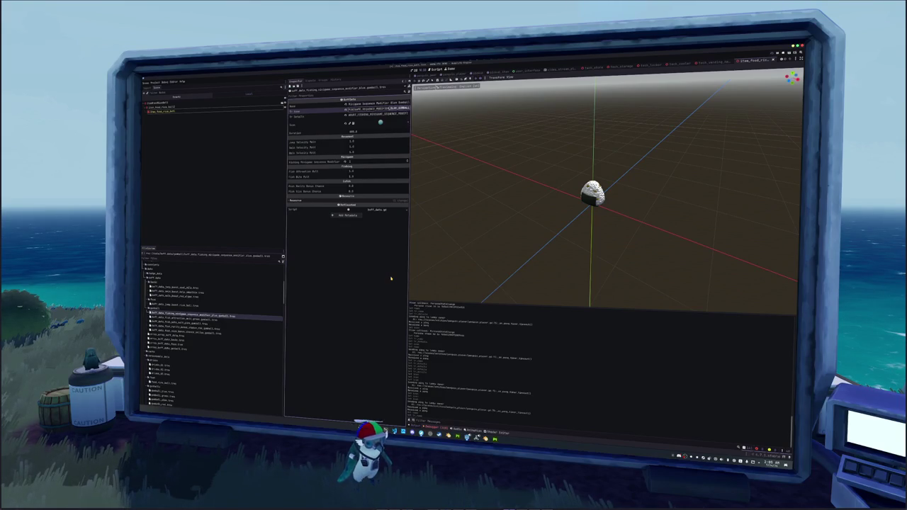
key(Tab)
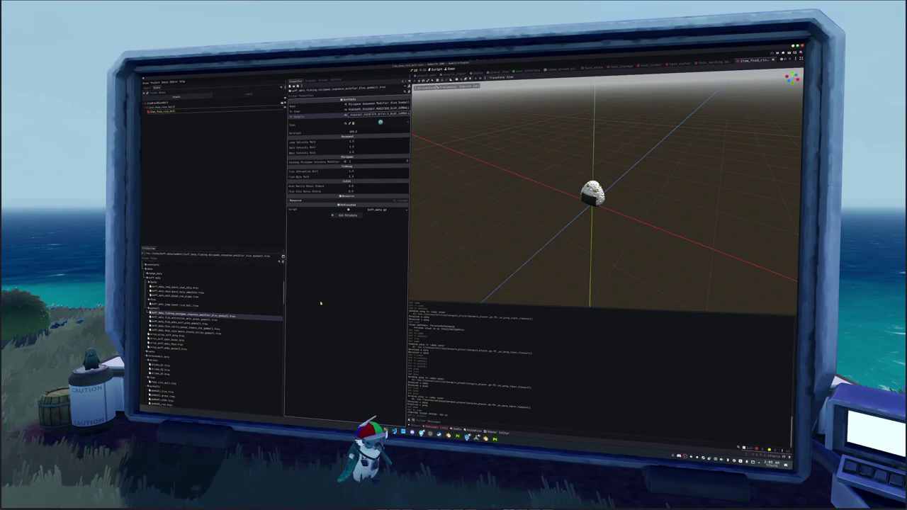
click(214, 321)
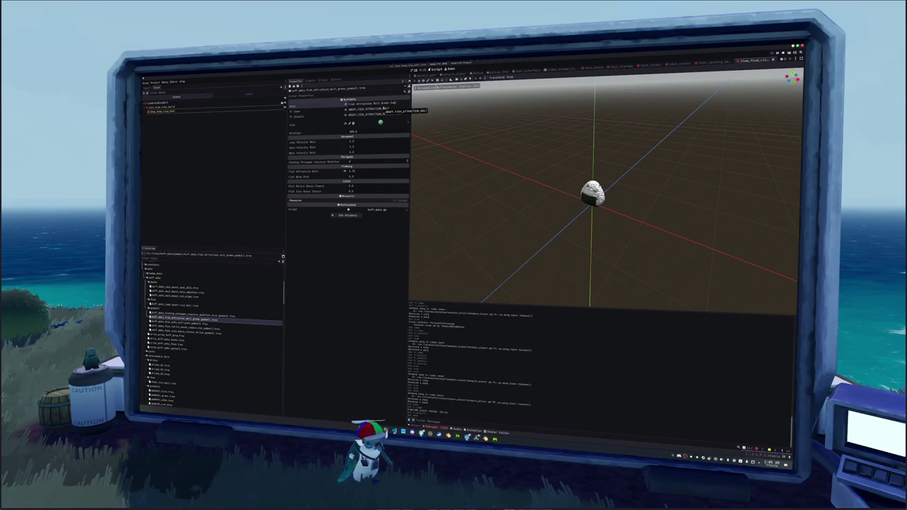
click(383, 107)
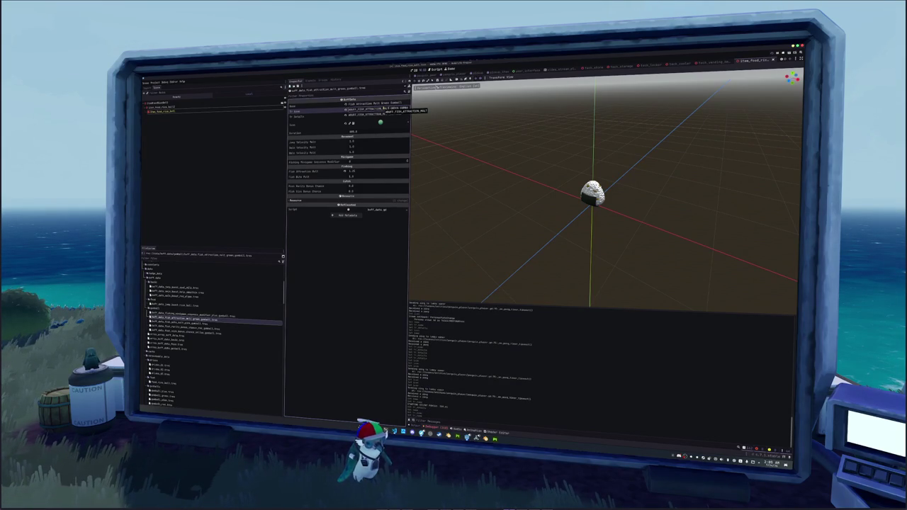
click(369, 115)
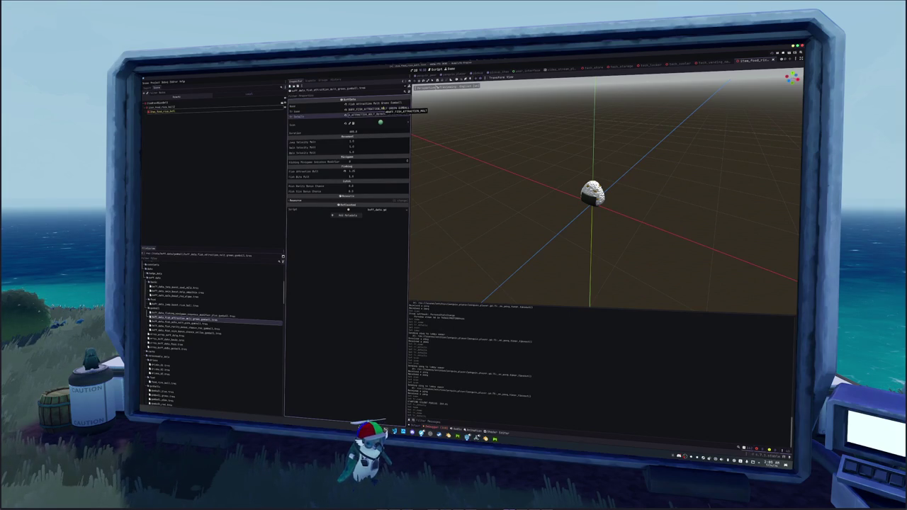
click(205, 324)
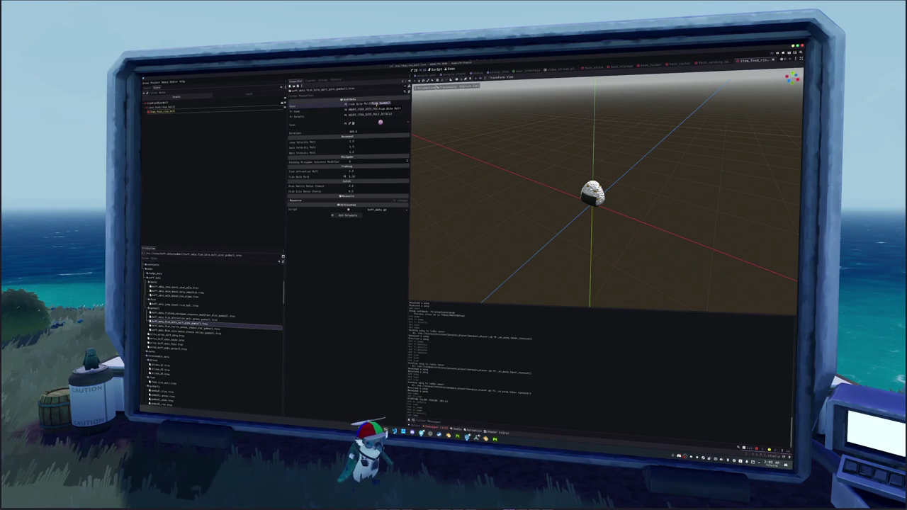
click(373, 109)
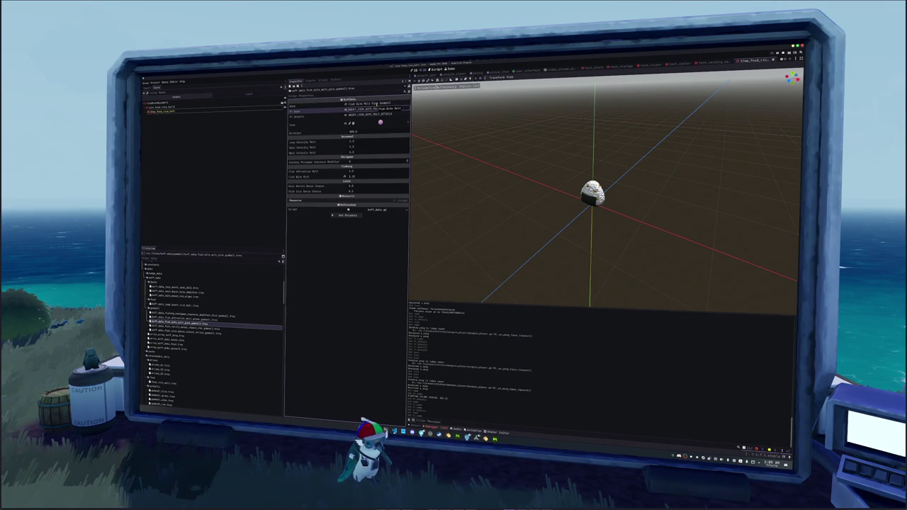
click(372, 115)
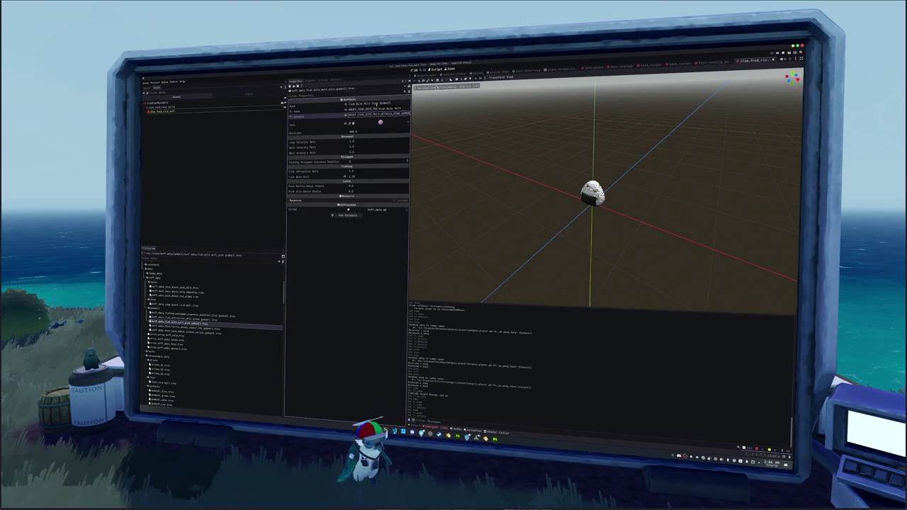
Append _DESC_GUMBALL to the red gumball buff's details key and update the yellow gumball buff's name and keys for Yellow Gumball
click(211, 329)
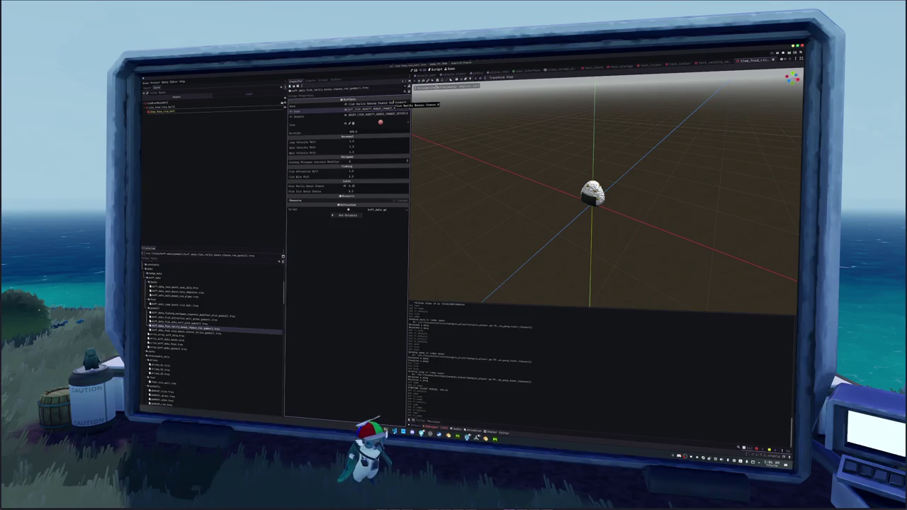
text(_DESC)
text(_GUMBALL)
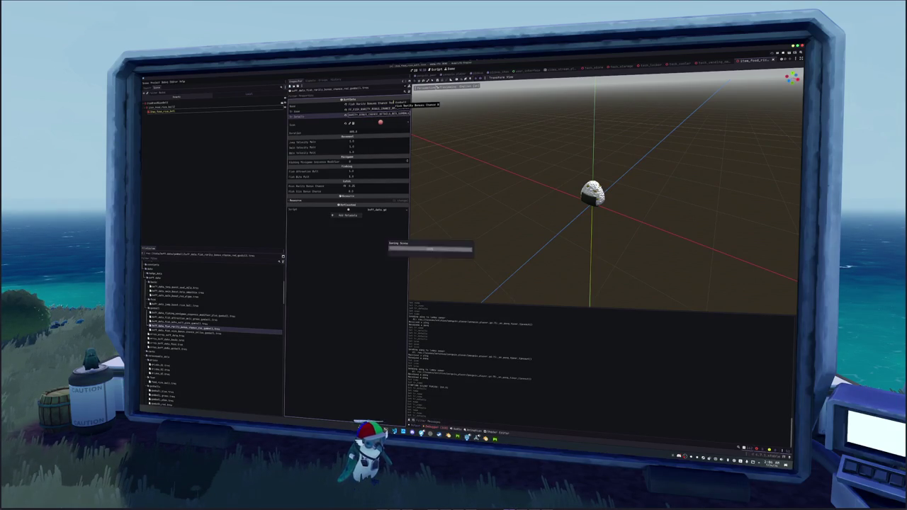
click(186, 331)
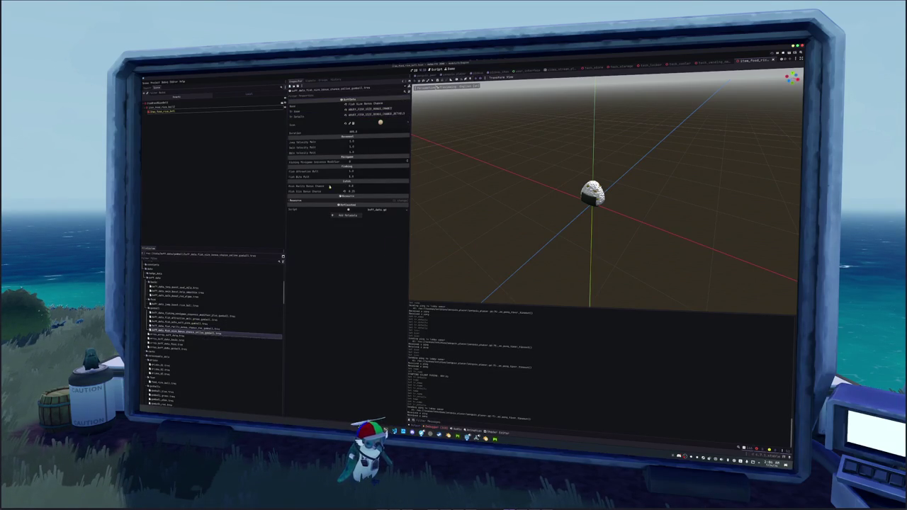
click(369, 103)
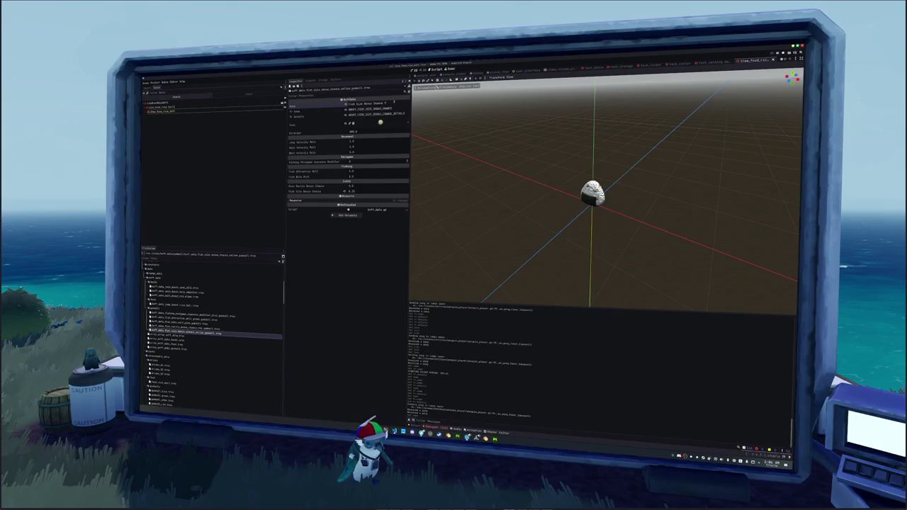
key(Tab)
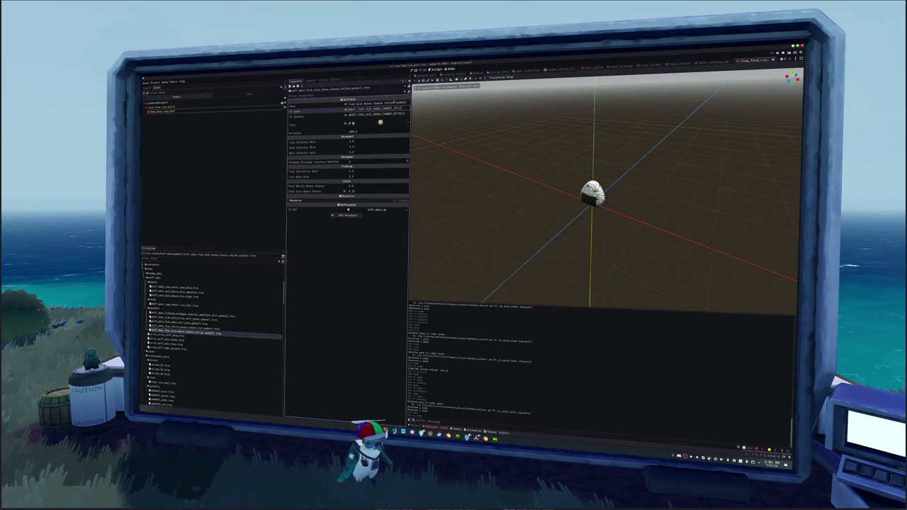
key(Tab)
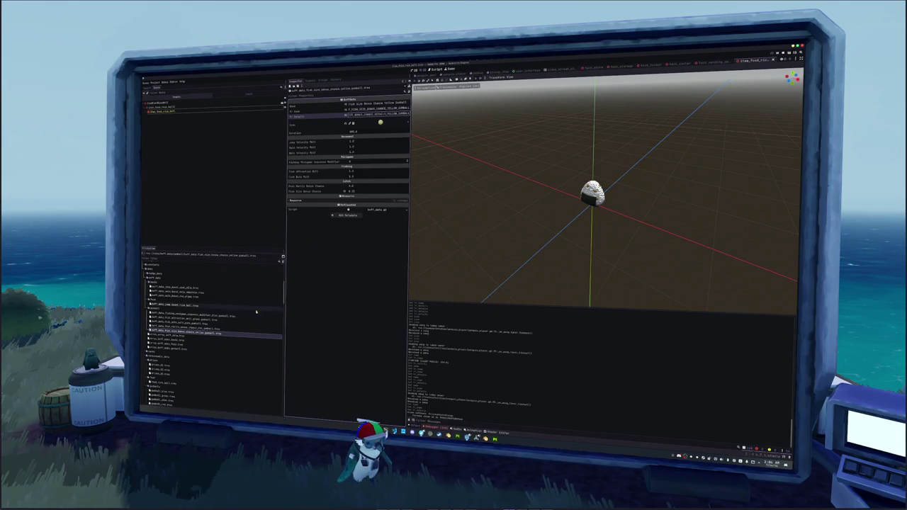
scroll(198, 331, down, 3)
Launch LibreOffice Calc and open the translations CSV, accepting the import settings
right_click(341, 348)
key(Return)
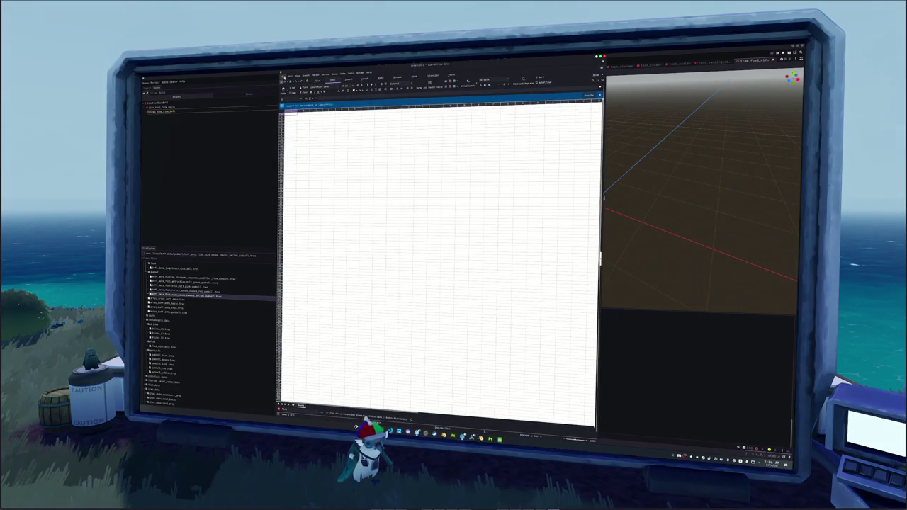
click(283, 75)
click(293, 92)
key(Escape)
click(284, 76)
click(293, 92)
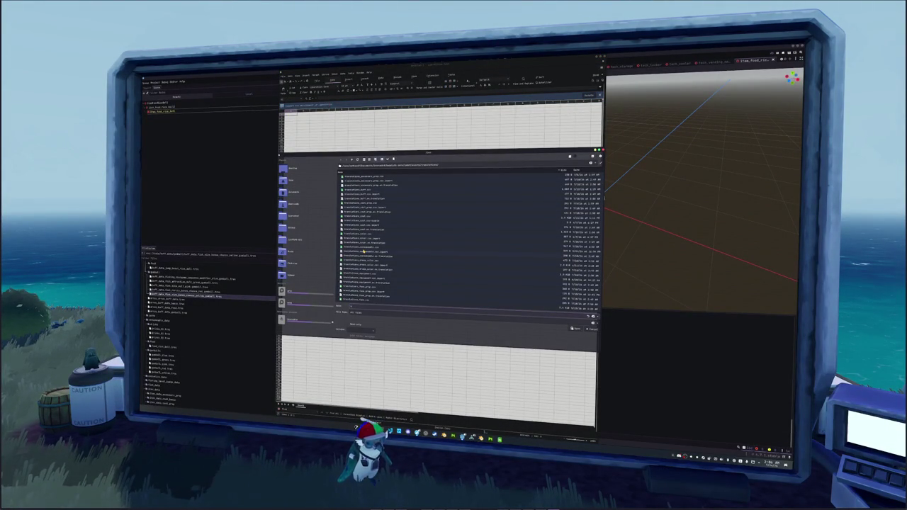
text(tr)
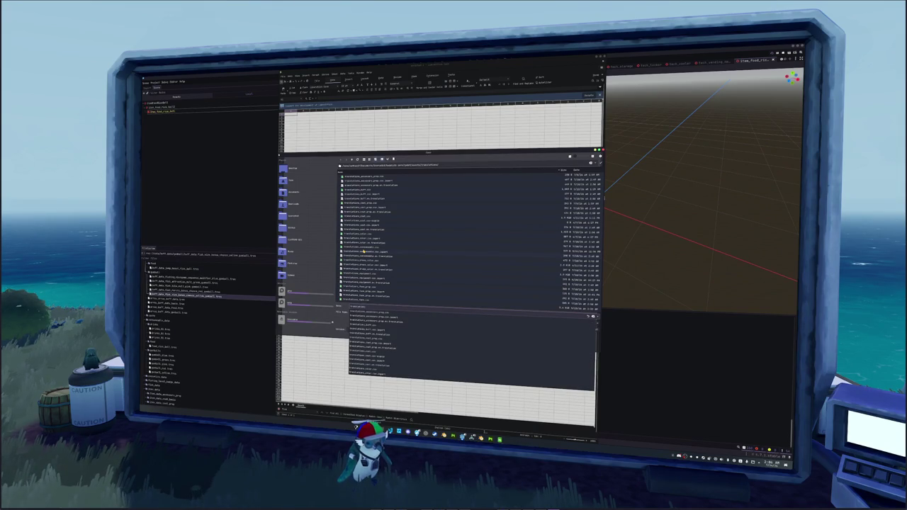
key(Down)
key(Down)
key(Return)
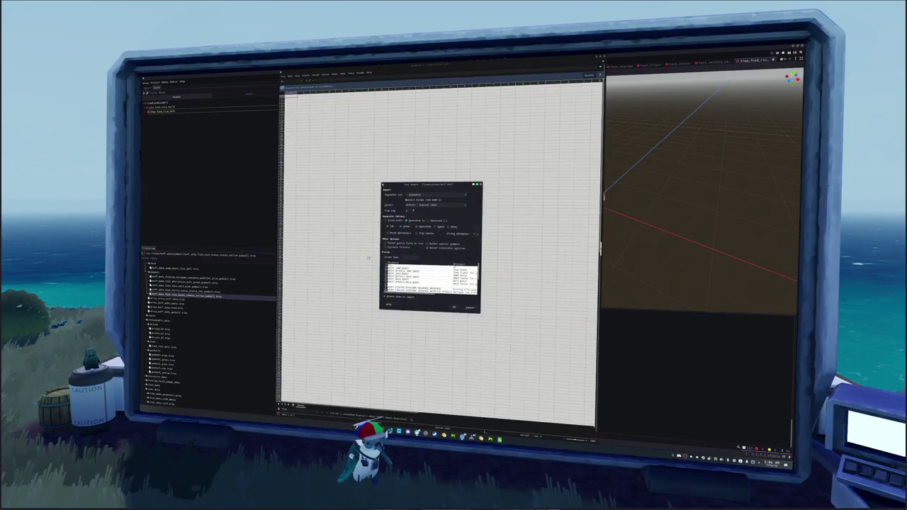
key(Return)
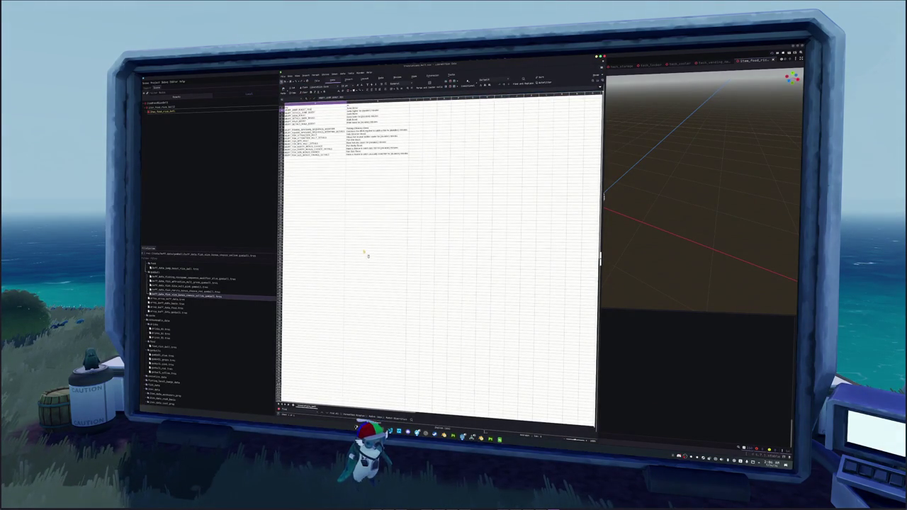
Select the lower block of about ten rows in column B and cut it
key(Right)
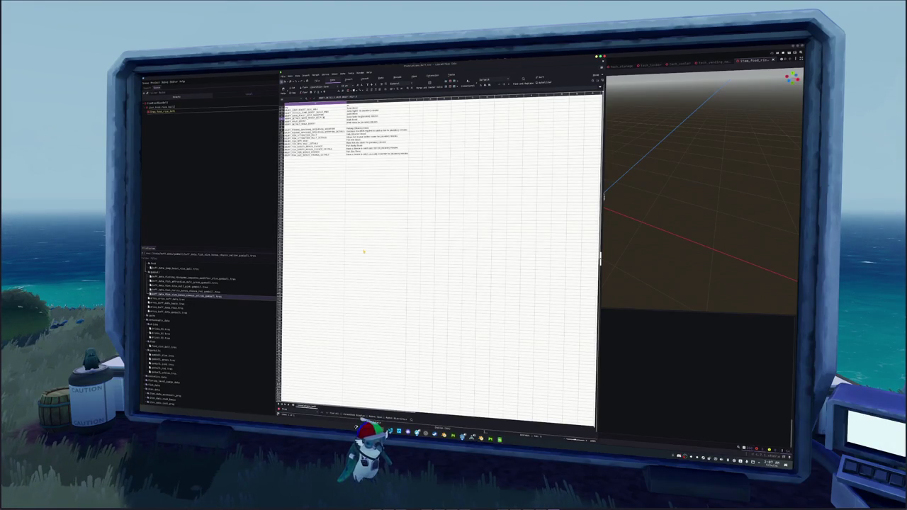
key(Down)
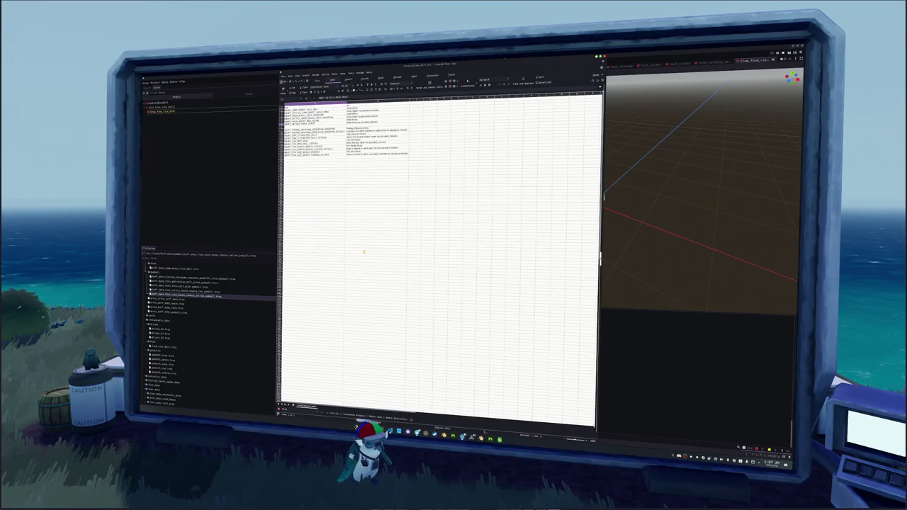
key(Down)
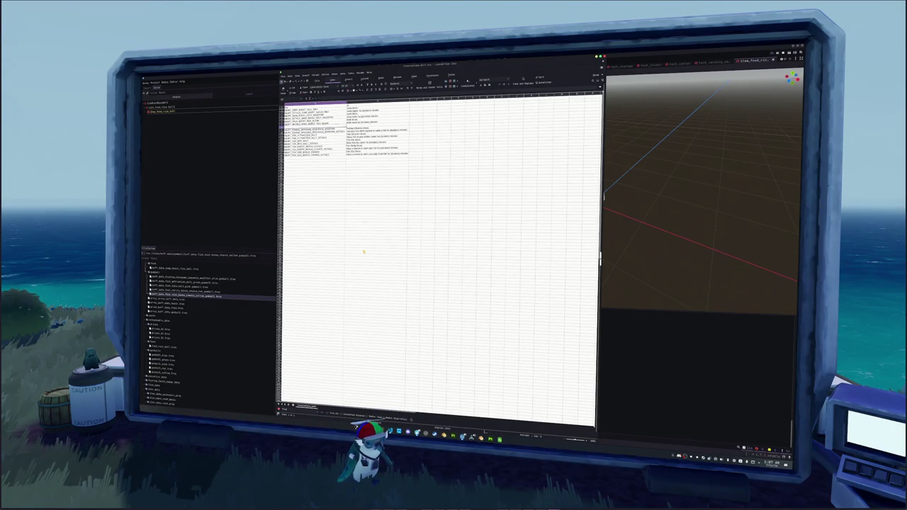
key(shift+Down)
key(shift+Down)
key(shift+Down)
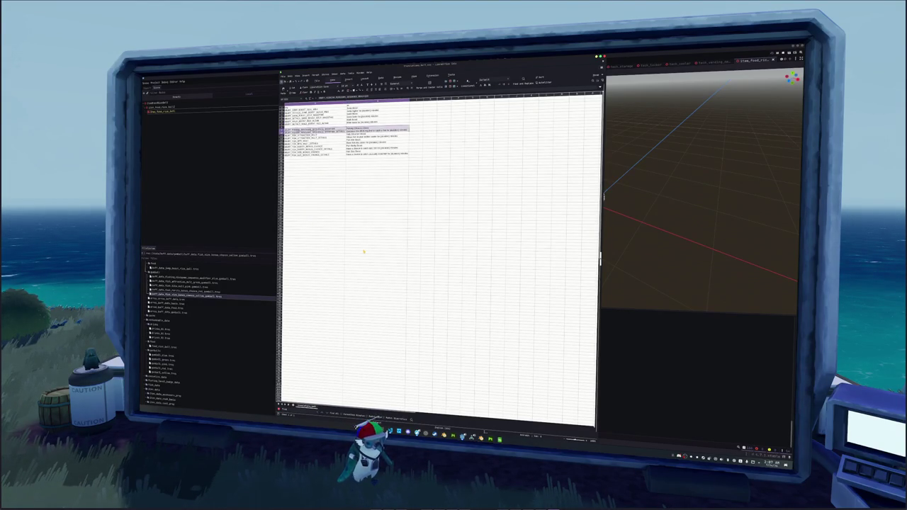
key(ctrl+x)
key(Down)
key(Down)
key(Down)
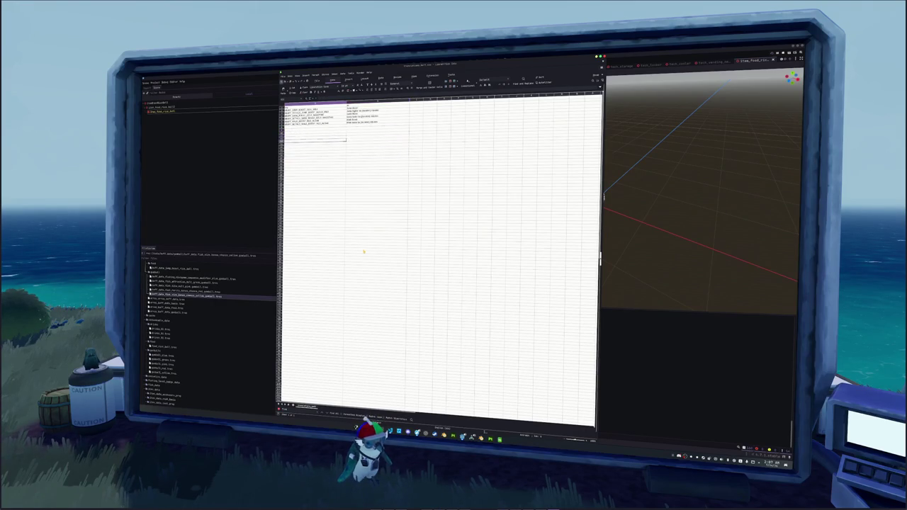
Paste the cut block further down and copy two top entries into the gap
key(ctrl+v)
key(Up)
key(Up)
key(Up)
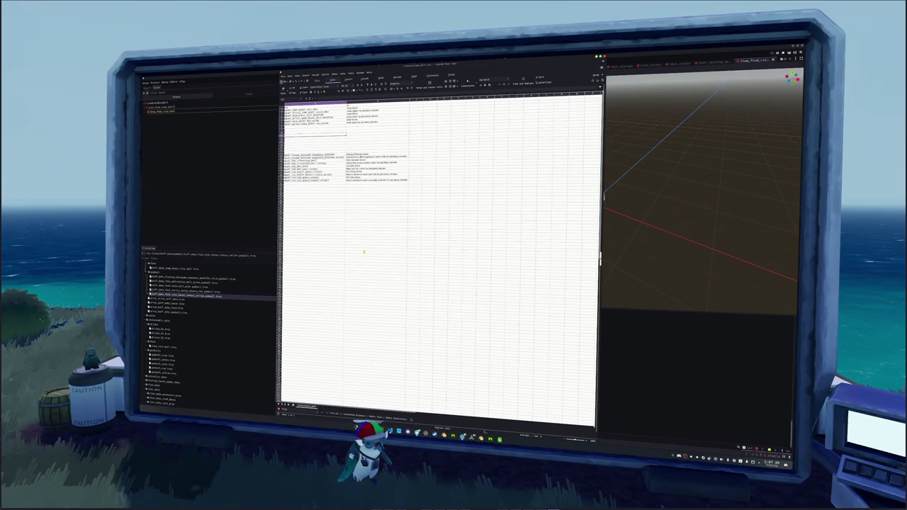
key(Up)
key(Up)
key(Up)
key(shift+Right)
key(shift+Down)
key(ctrl+c)
key(Down)
key(Down)
key(Down)
key(ctrl+v)
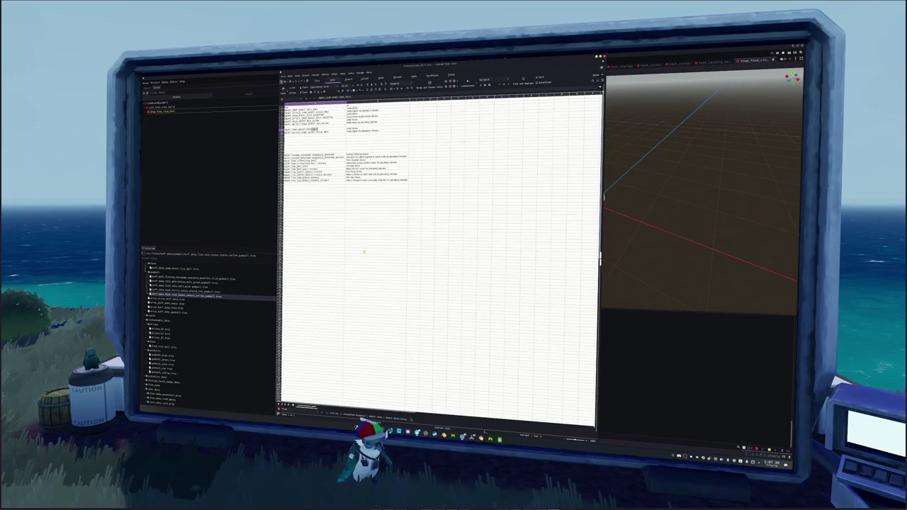
key(Escape)
Append 2 to the pasted key cell and review the top entries
key(F2)
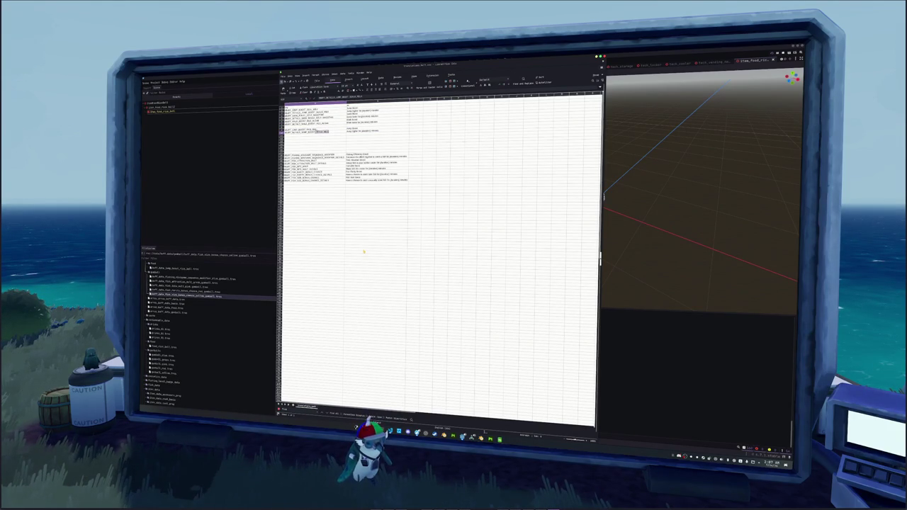
text(2)
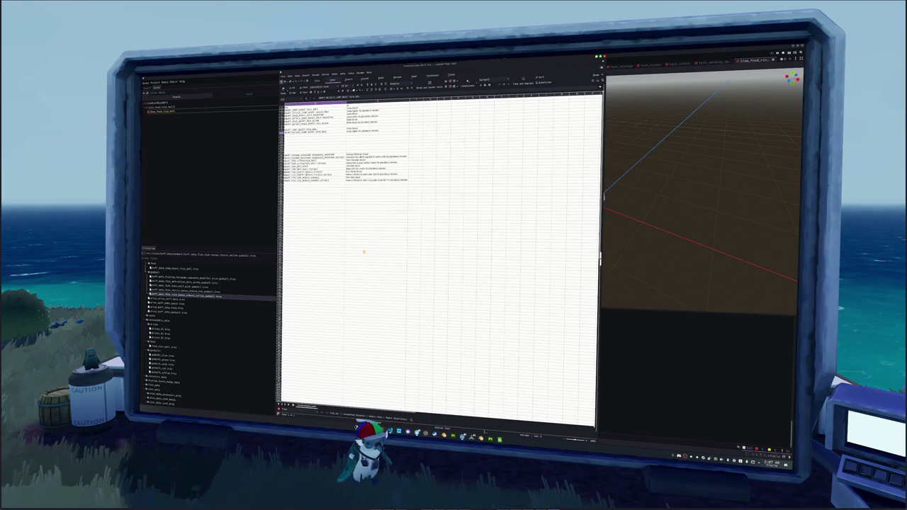
key(Return)
key(Up)
key(Up)
key(Up)
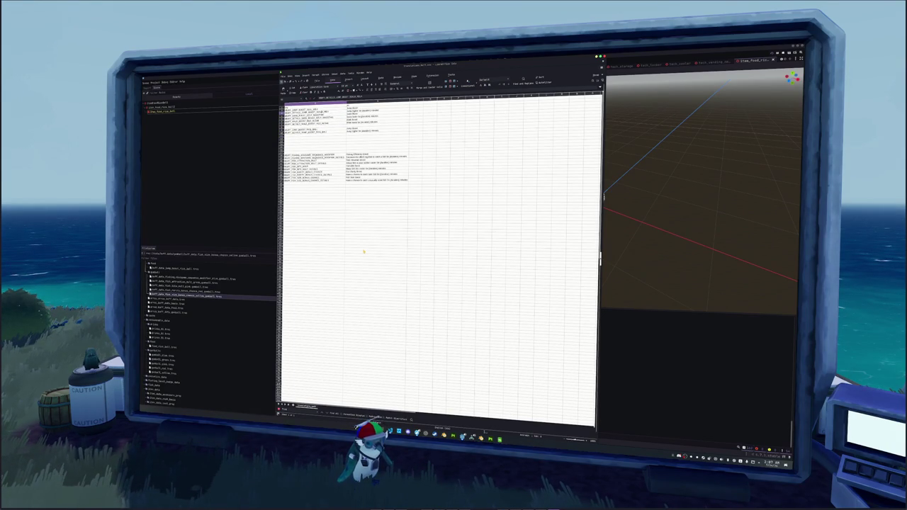
key(Up)
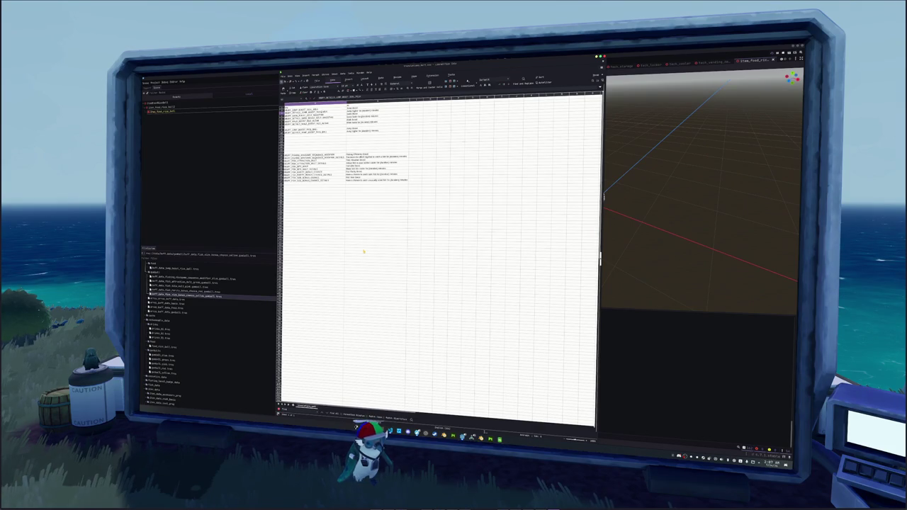
key(Down)
key(Down)
key(Down)
key(Down)
key(Down)
key(Down)
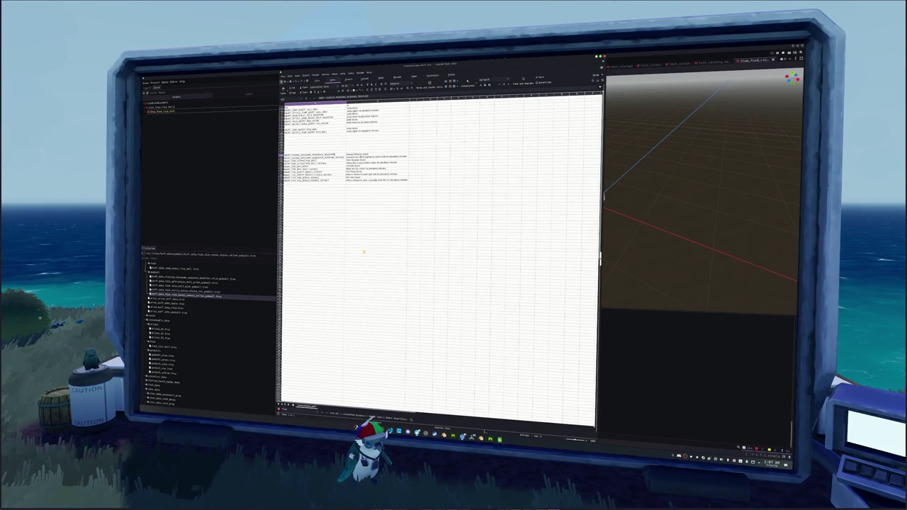
Replace the first lower row's text with the pasted longer text and review the rows below
key(Delete)
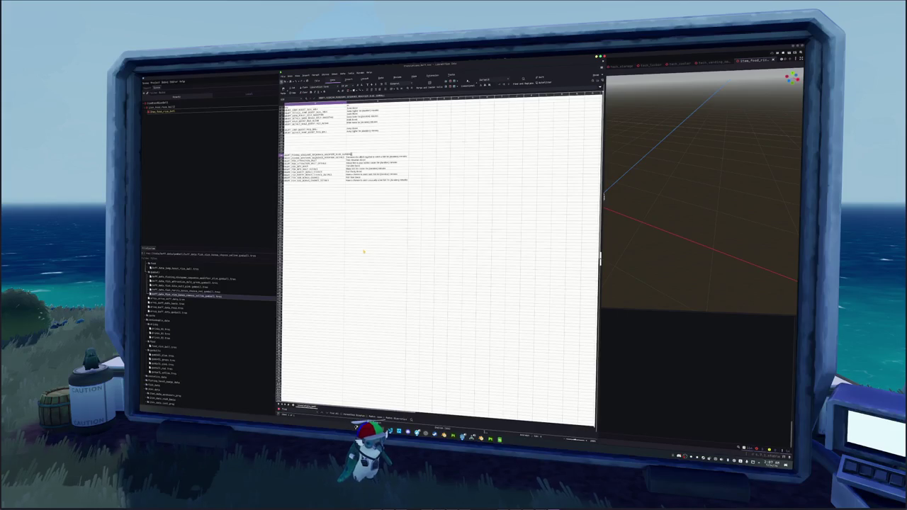
key(ctrl+v)
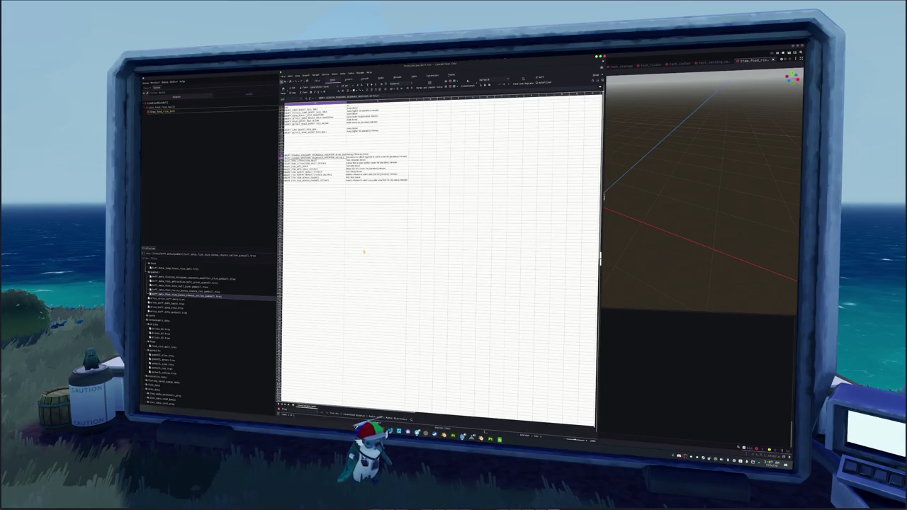
key(Down)
key(Down)
key(Right)
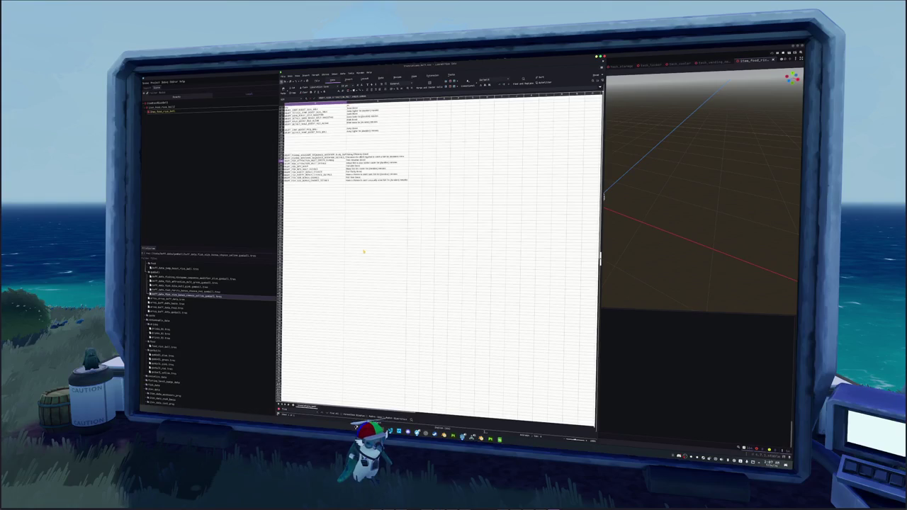
key(Left)
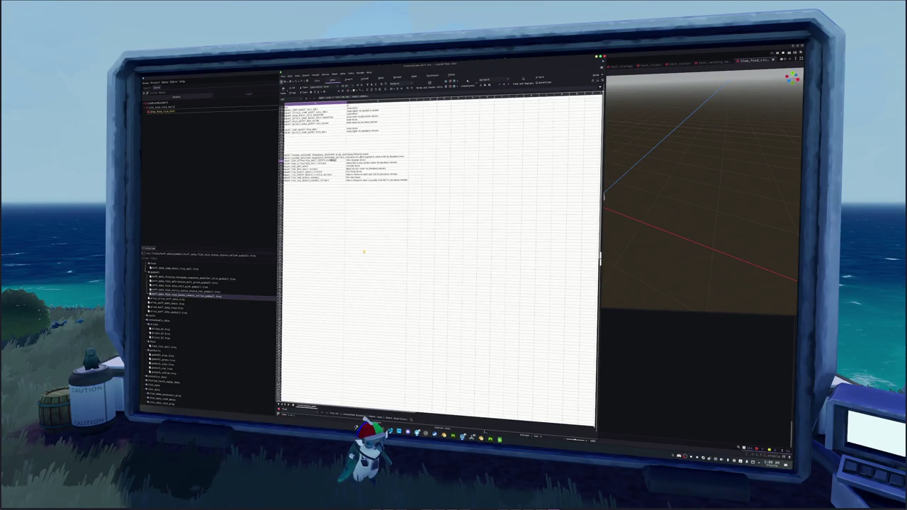
key(Down)
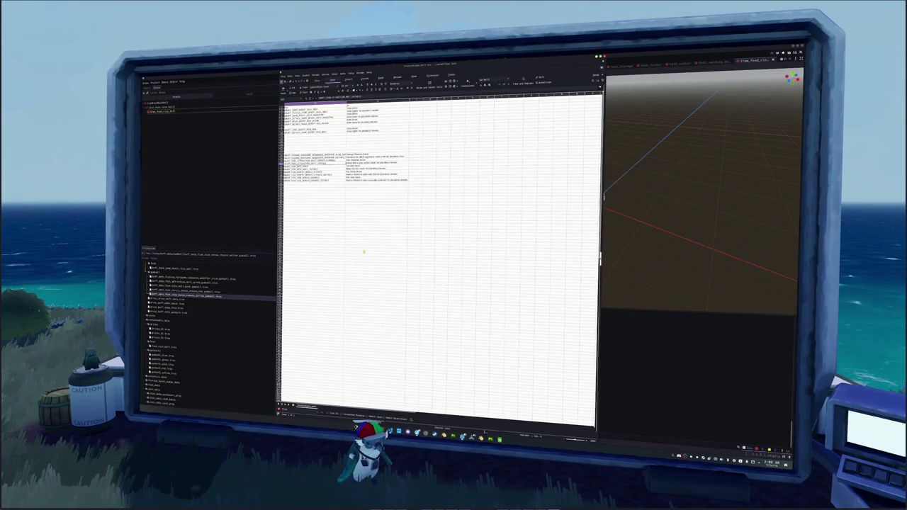
key(Down)
key(Down)
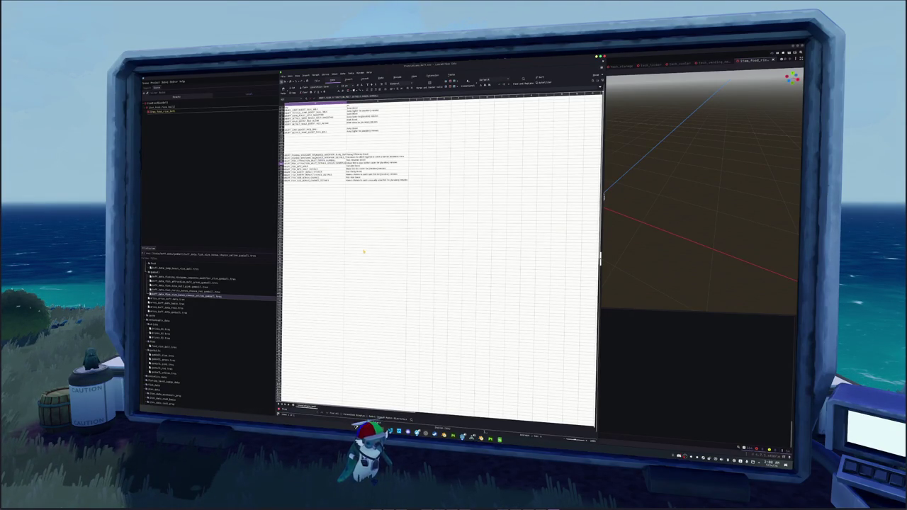
key(Down)
key(Down)
key(Up)
key(Up)
key(Up)
key(Down)
key(Down)
key(Down)
Clear the two pasted entries and the lower block of rows
key(shift+Up)
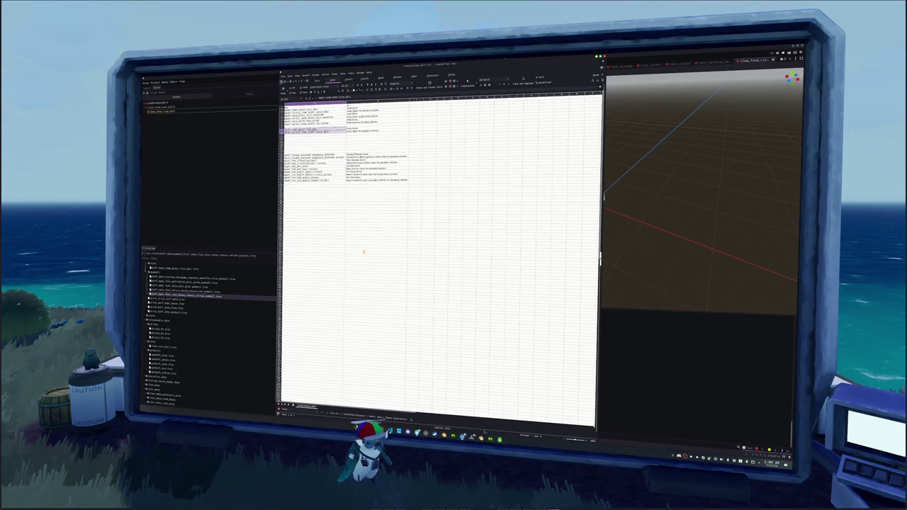
key(shift+Right)
key(Delete)
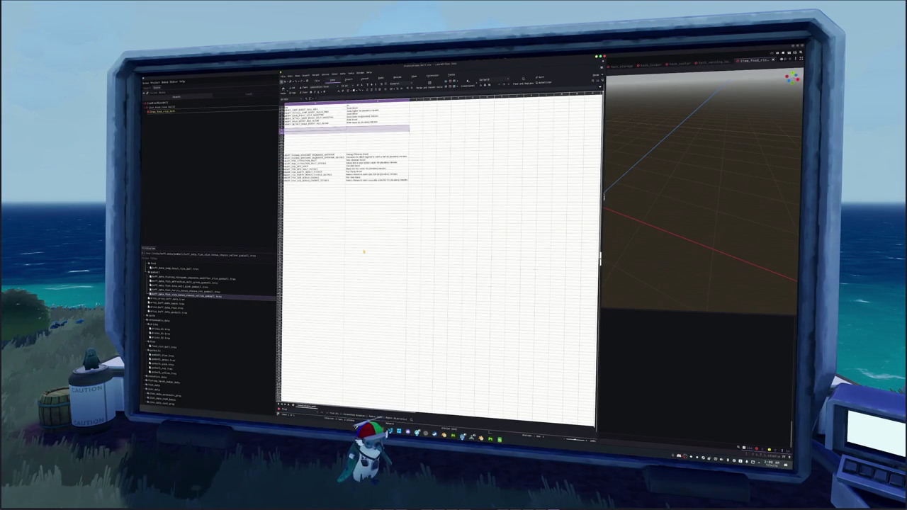
key(Down)
key(Down)
key(Down)
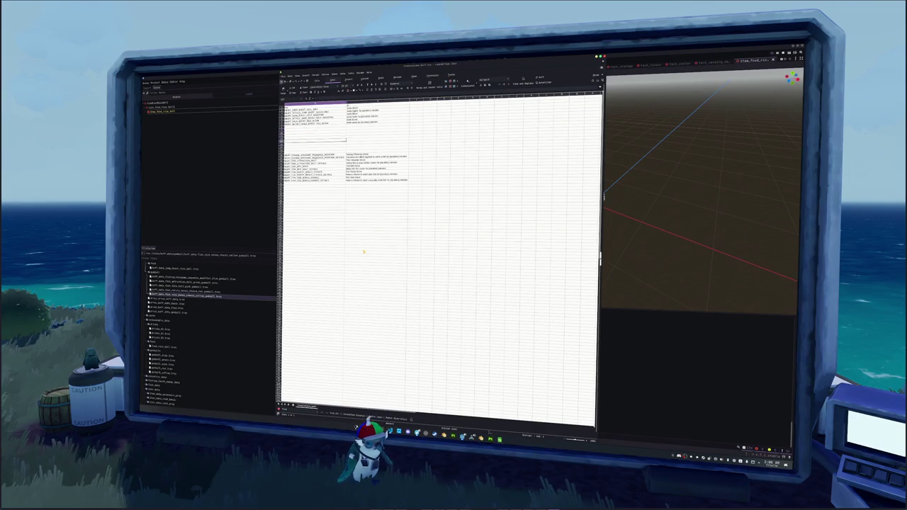
key(shift+Down)
key(shift+Right)
key(shift+Down)
key(shift+Down)
key(shift+Down)
key(Delete)
Paste the block directly beneath the top entries and return to Godot
key(Up)
key(Up)
key(Up)
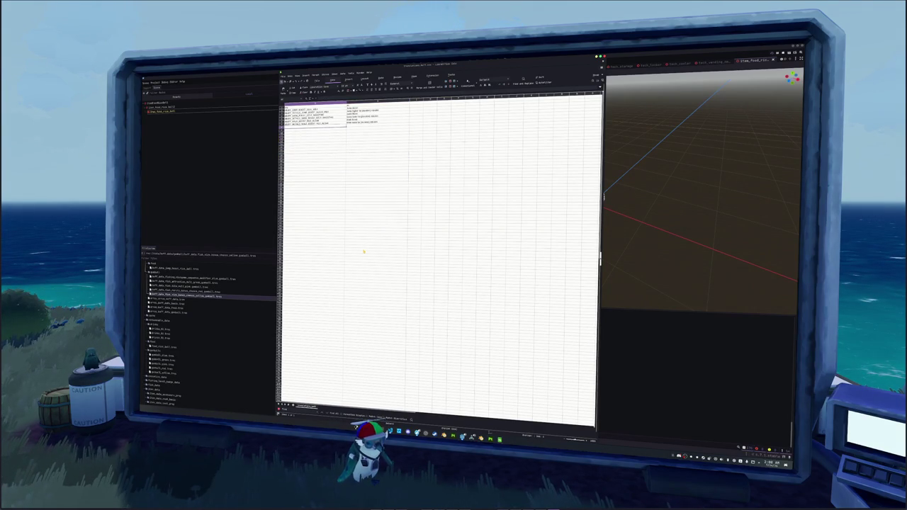
key(ctrl+v)
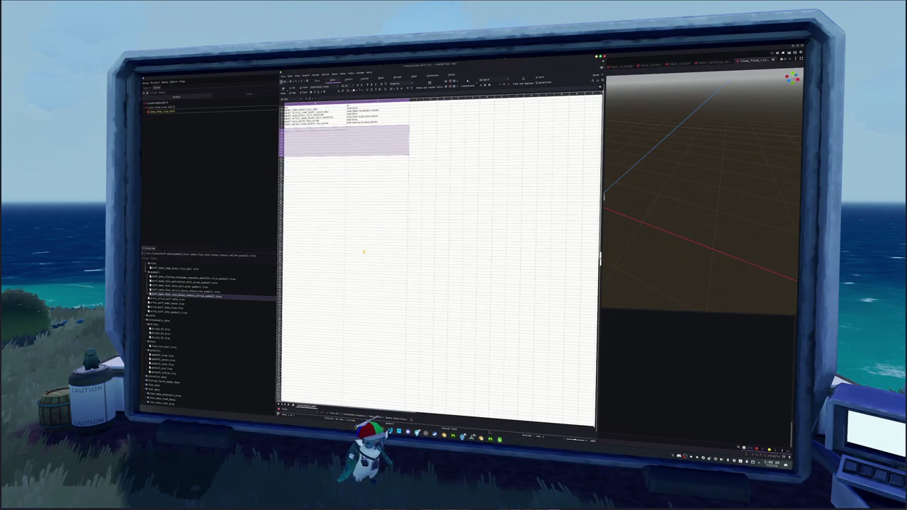
key(ctrl+Home)
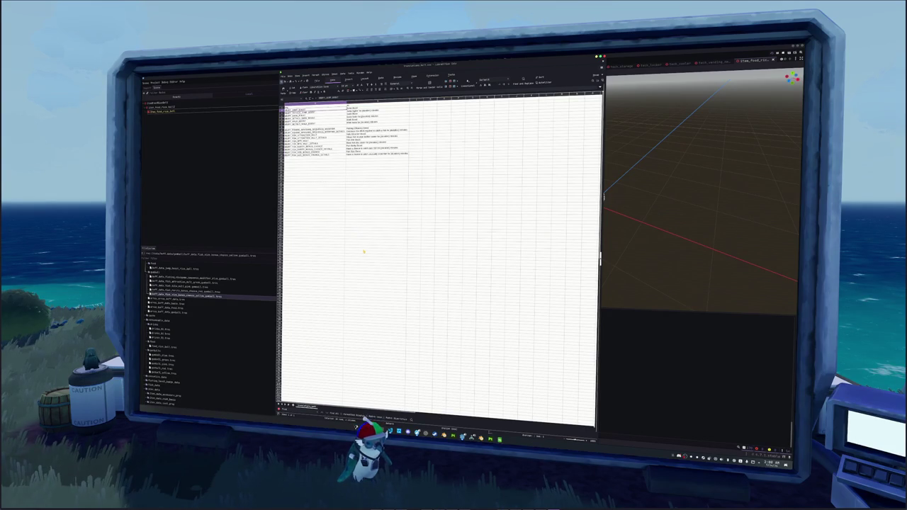
key(alt+Tab)
scroll(213, 319, up, 2)
Shorten the seal milk and kelp smoothie buffs' translation keys to WEIGHT_JUMP_BOOST
click(178, 287)
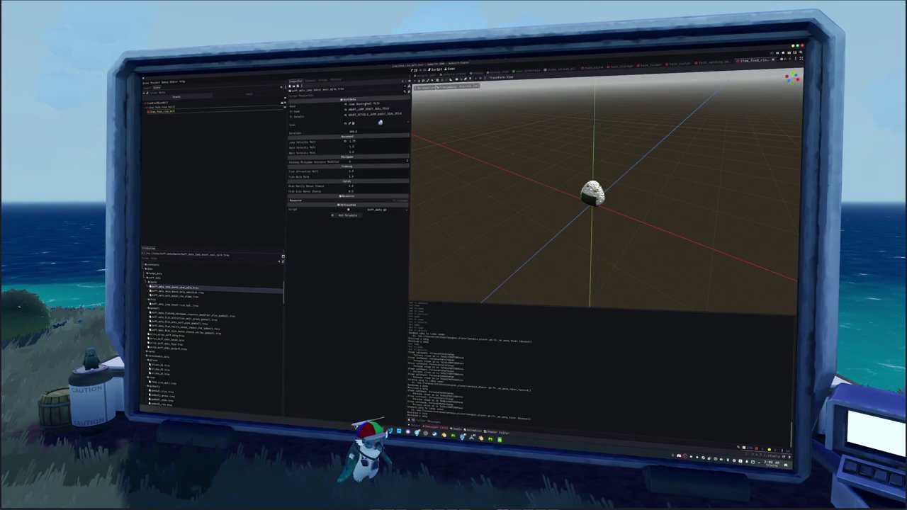
key(BackSpace)
key(BackSpace)
key(BackSpace)
click(184, 291)
click(400, 110)
key(BackSpace)
key(BackSpace)
key(BackSpace)
click(386, 114)
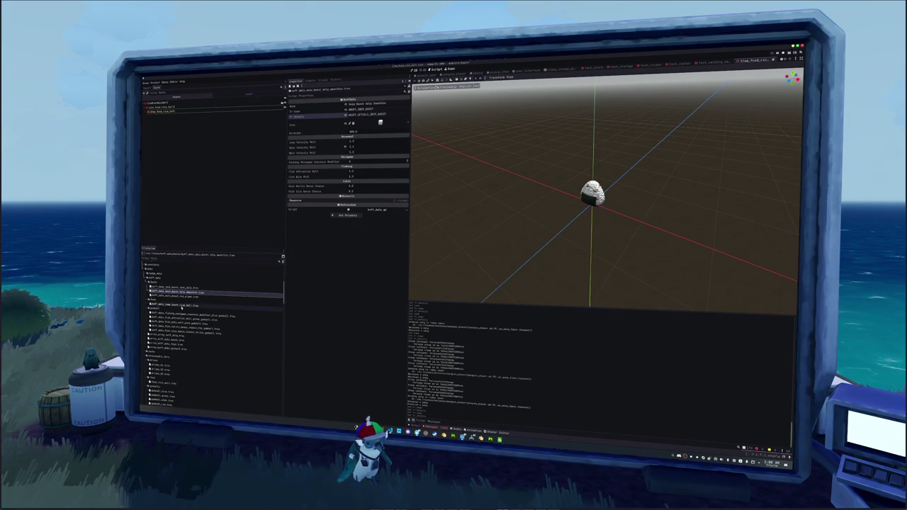
Inspect the walk boost, rice ball, minigame modifier and gumball buff resources in turn
click(184, 296)
click(351, 124)
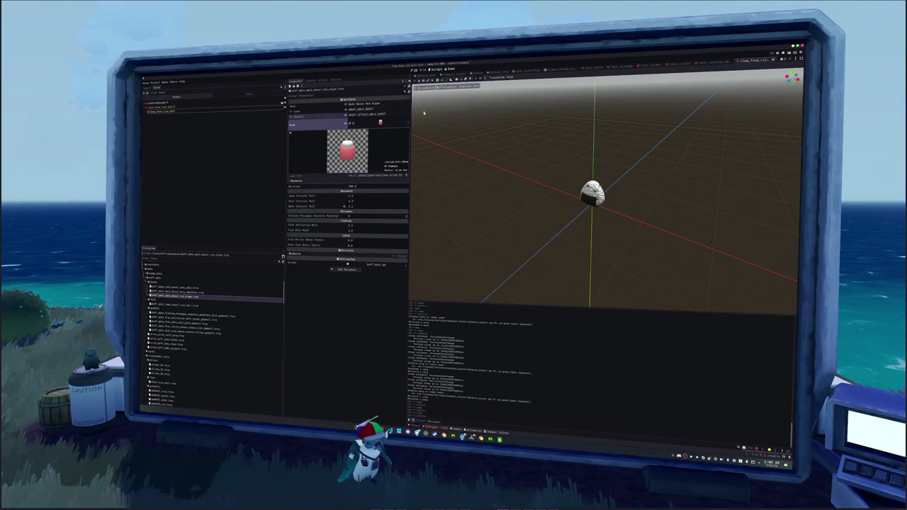
click(186, 305)
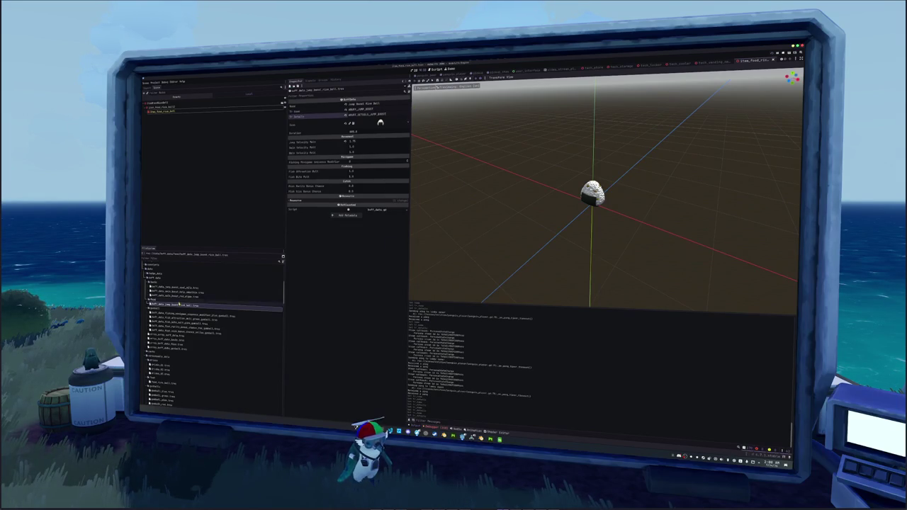
click(178, 314)
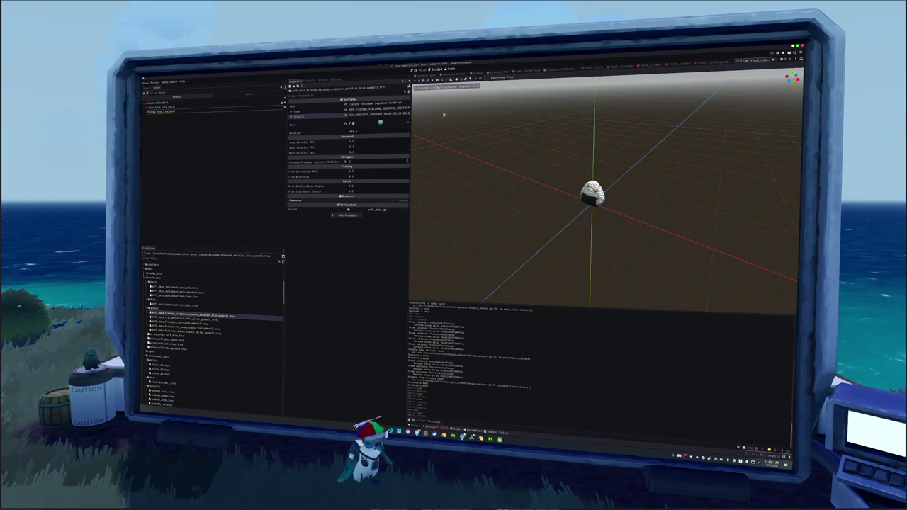
click(188, 319)
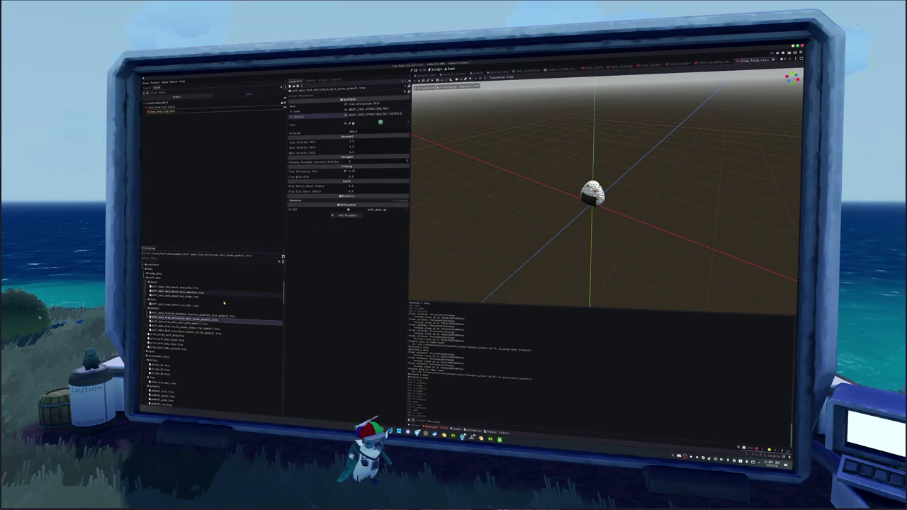
click(184, 323)
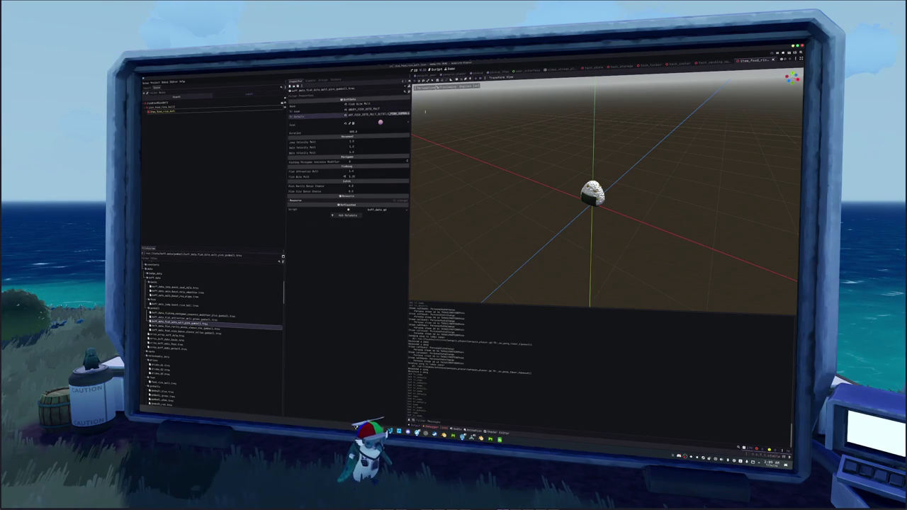
click(184, 328)
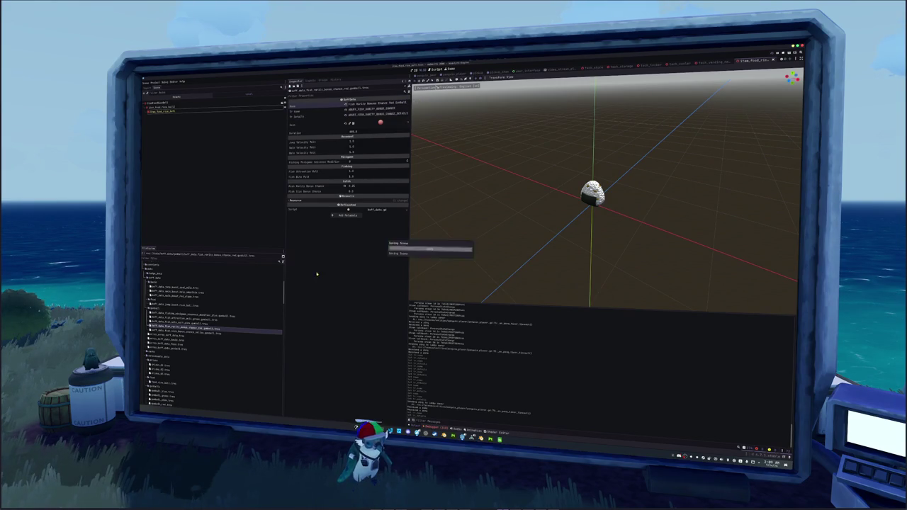
Review each buff resource, from pink gumball through to the yellow gumball fish size buff
click(198, 322)
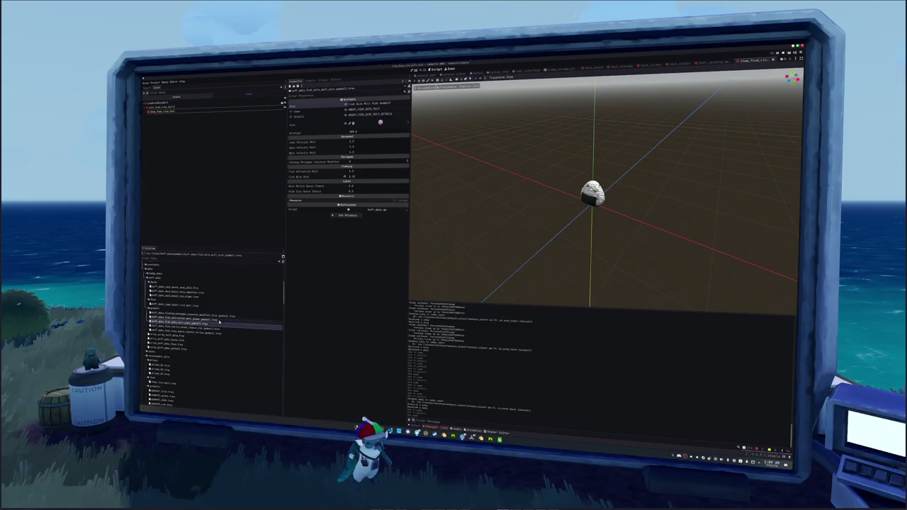
click(216, 319)
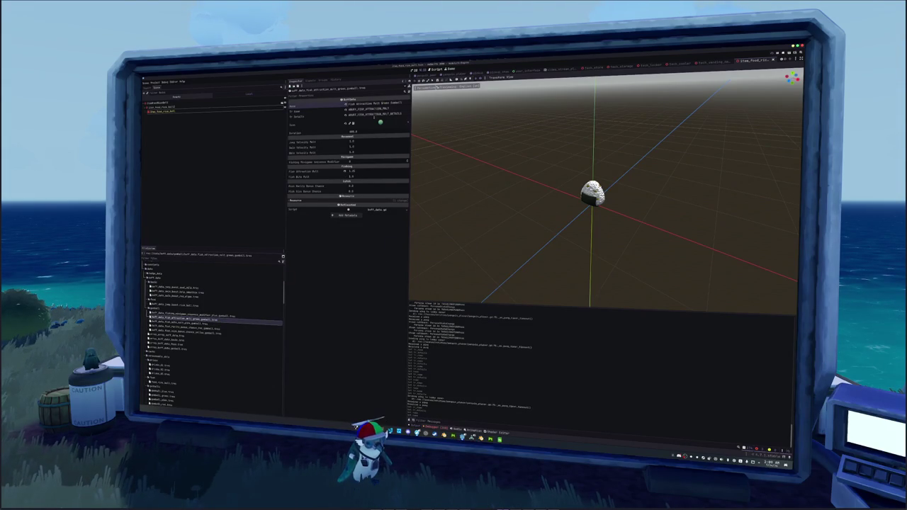
click(227, 315)
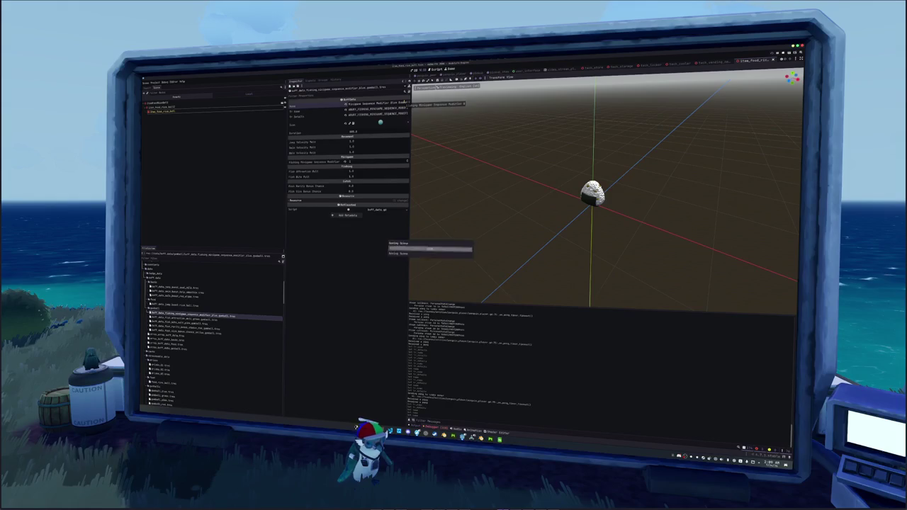
click(183, 306)
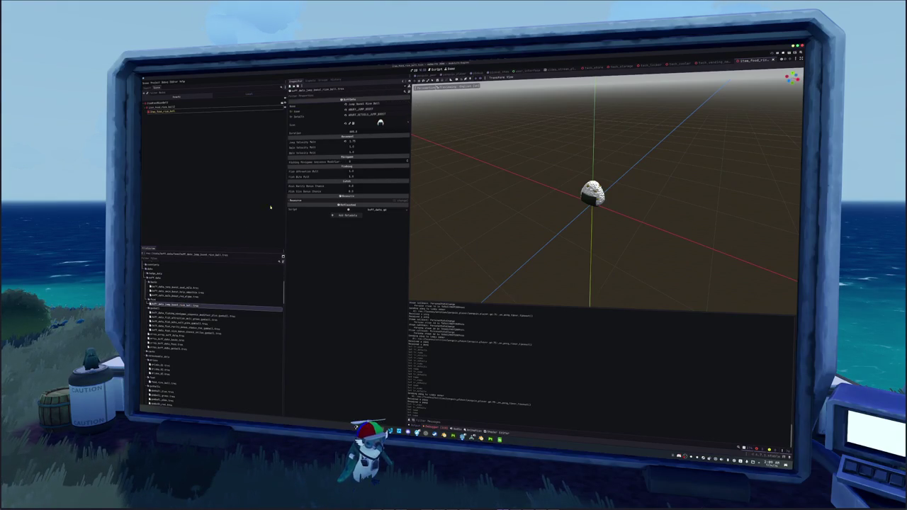
click(193, 292)
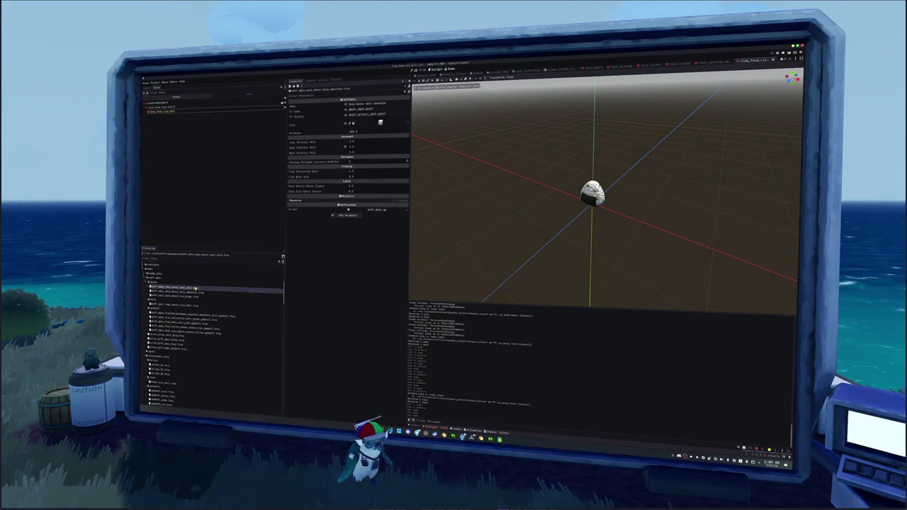
click(192, 315)
click(197, 319)
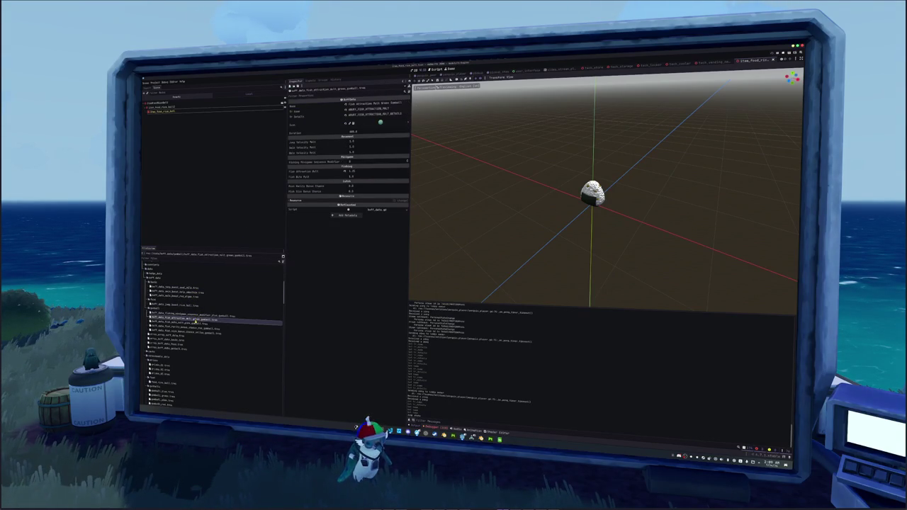
click(194, 323)
click(195, 328)
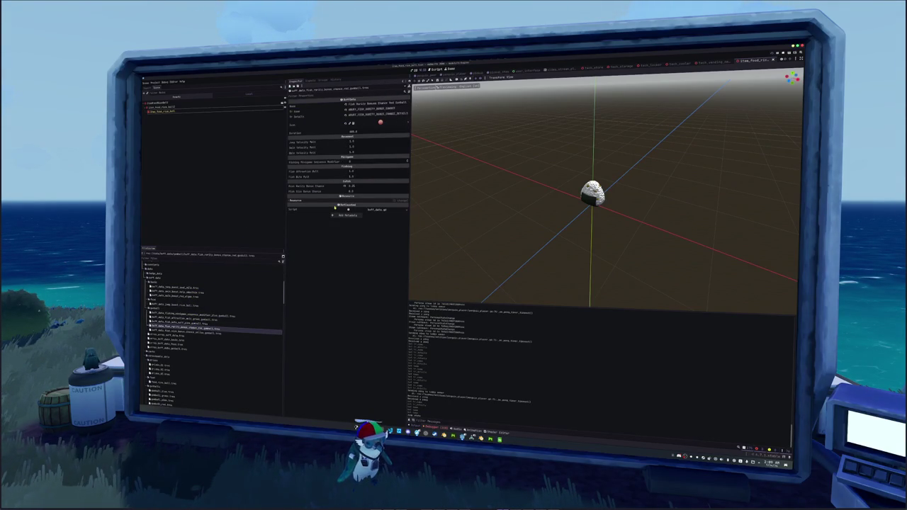
click(196, 332)
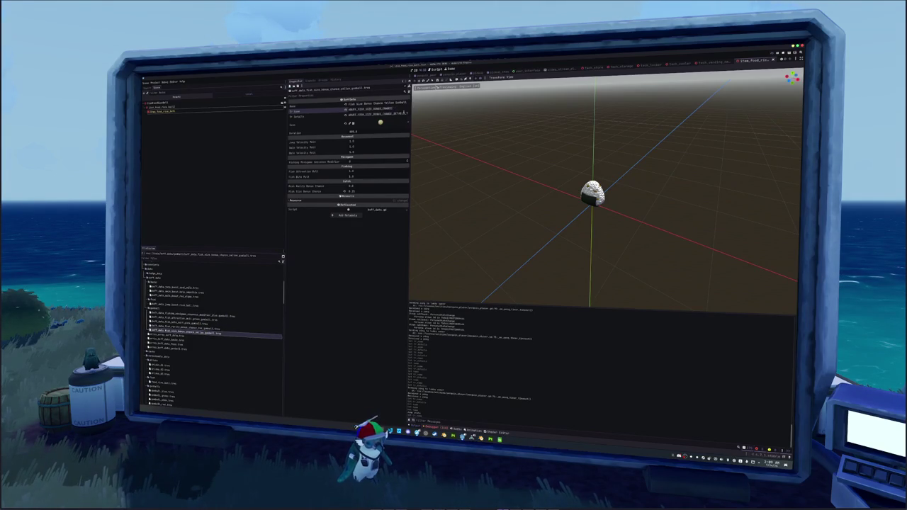
Edit the yellow gumball buff's details translation key and run the game with F5
click(376, 114)
key(Return)
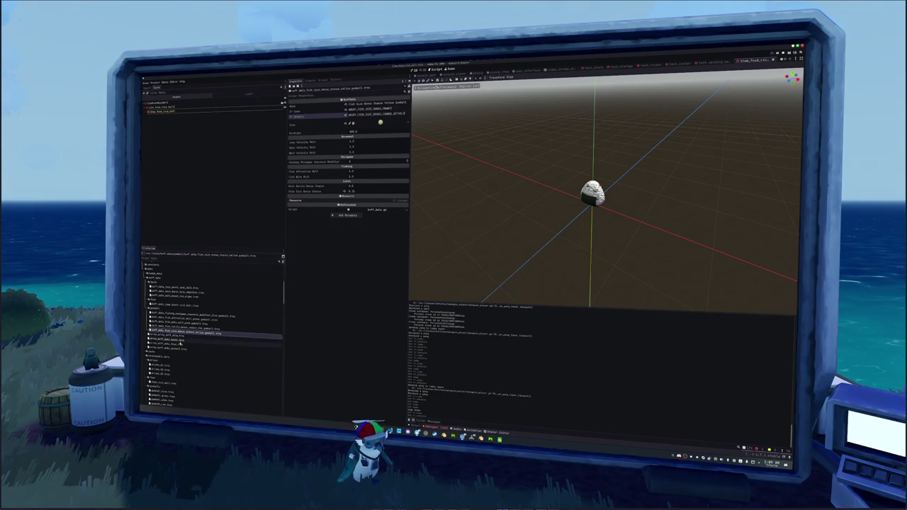
key(F5)
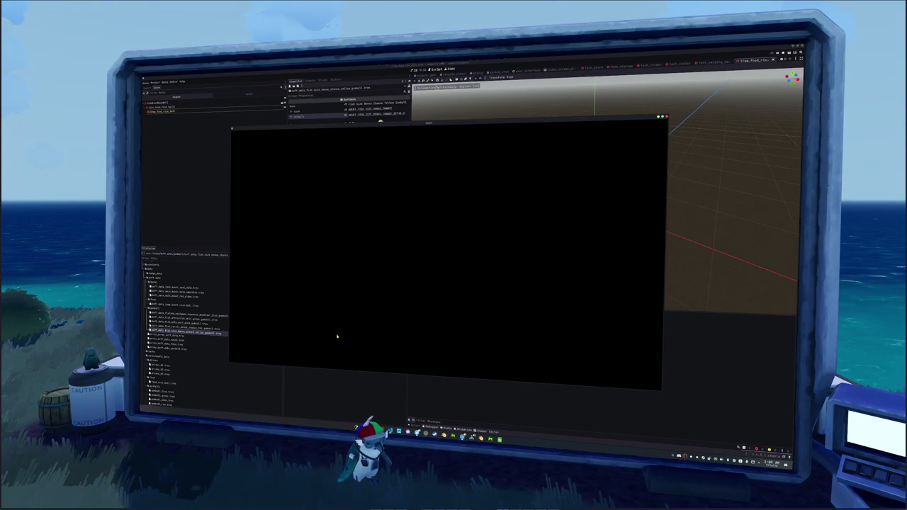
Delete the finished buff-icon task line from todo.txt in nano
key(alt+Tab)
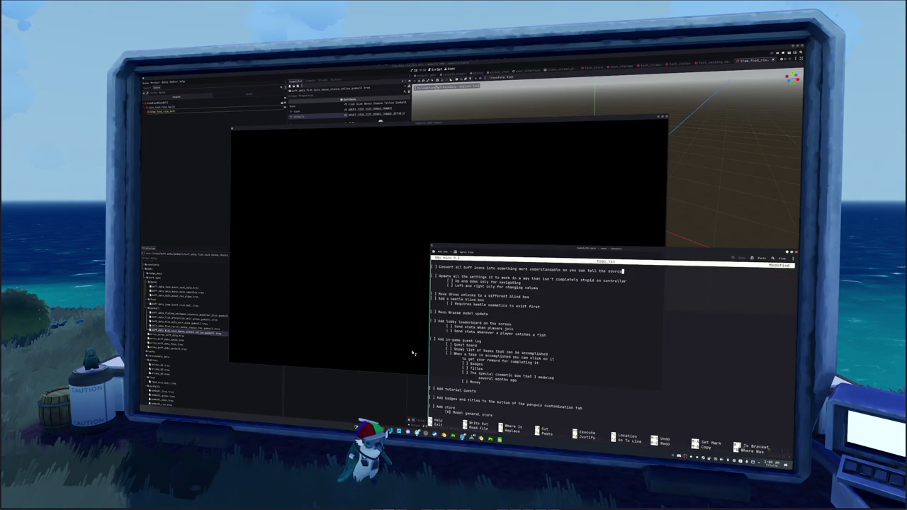
key(shift+End)
key(ctrl+k)
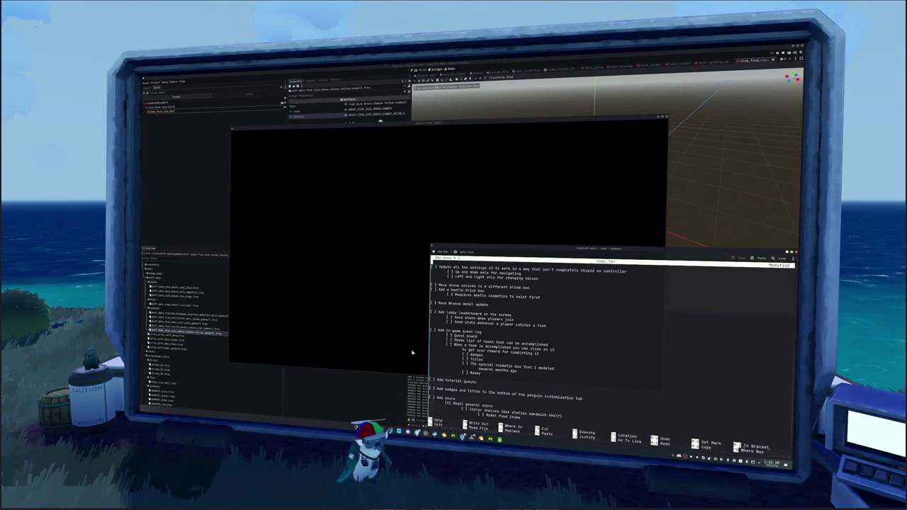
key(ctrl+x)
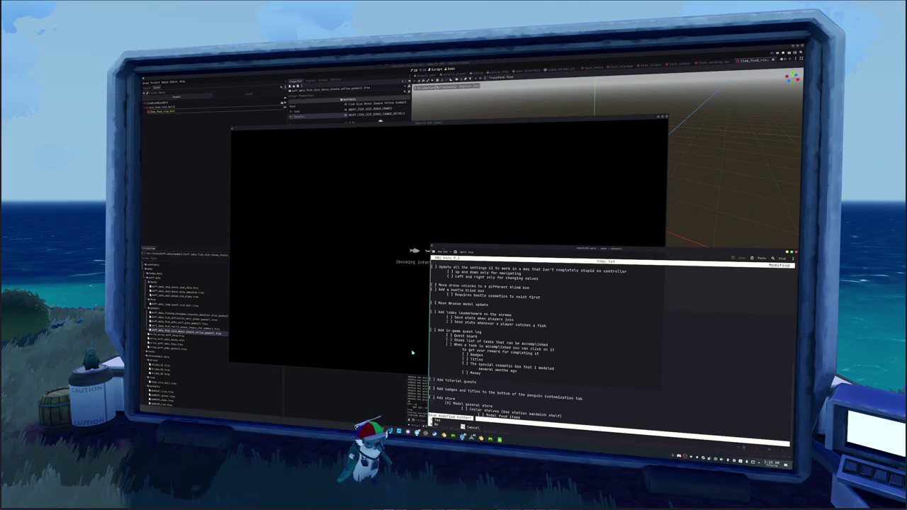
key(ctrl+c)
key(ctrl+u)
key(ctrl+u)
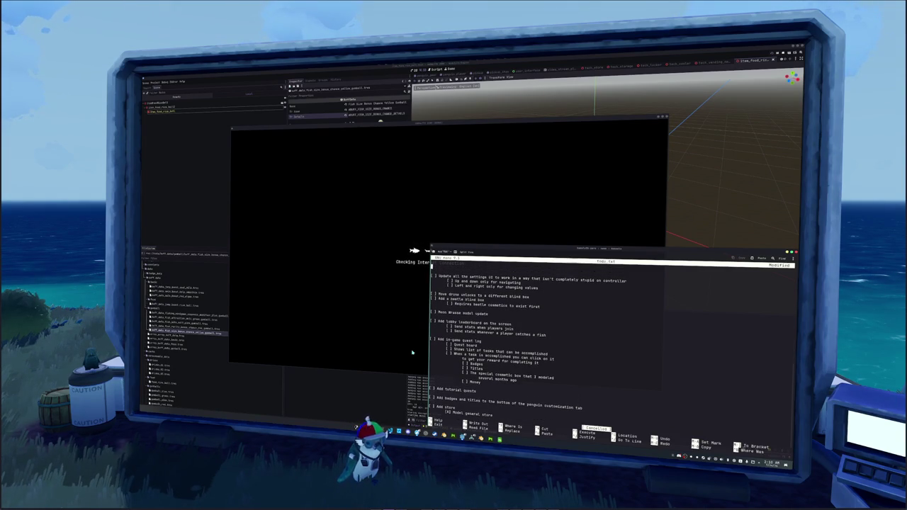
text([ ])
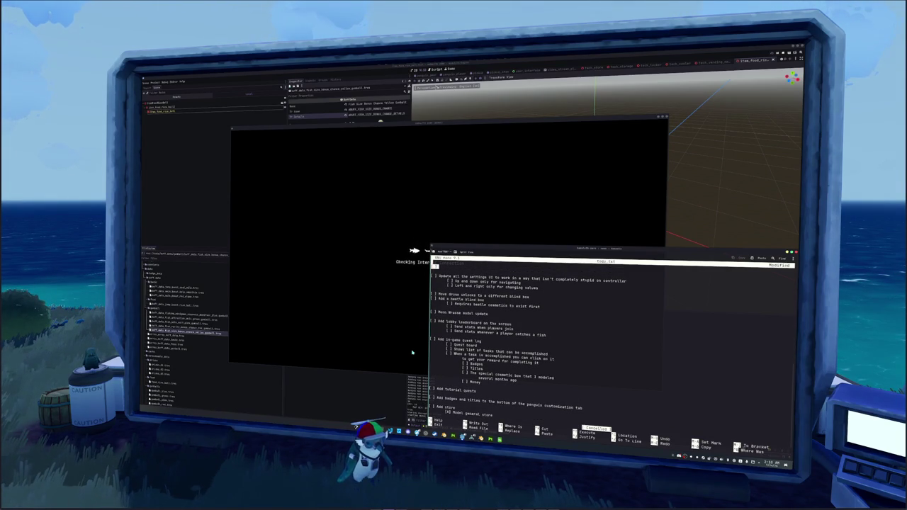
key(ctrl+k)
key(ctrl+k)
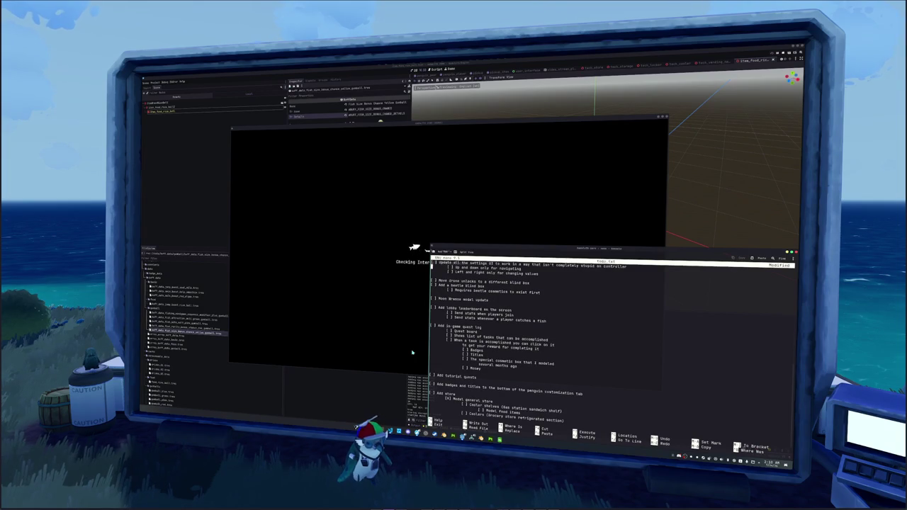
Add a checked Rice ball and an unchecked Melon bread under Model food items
key(Down)
key(Down)
key(Down)
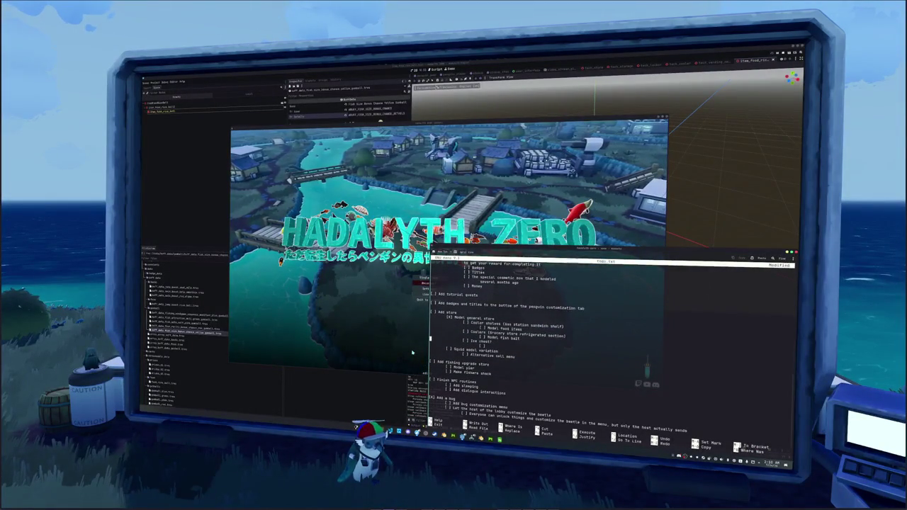
key(Return)
text([ ] Rice b)
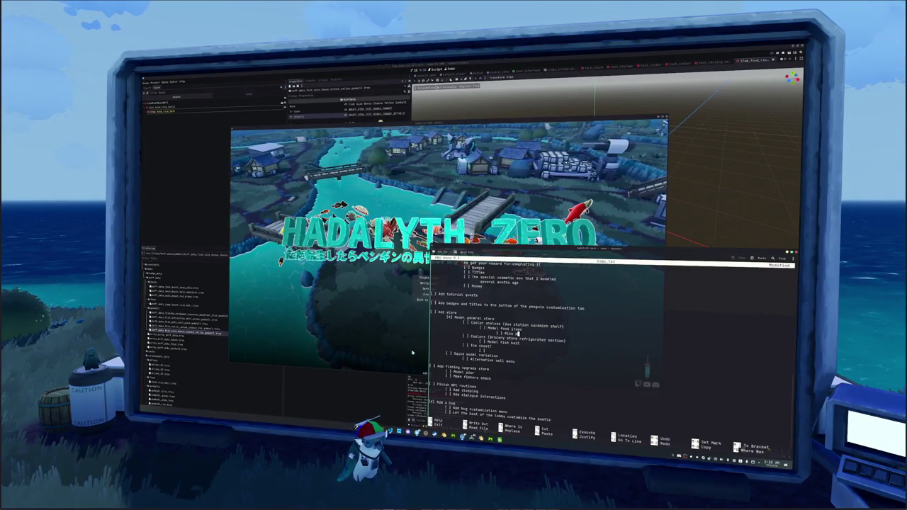
text(ait)
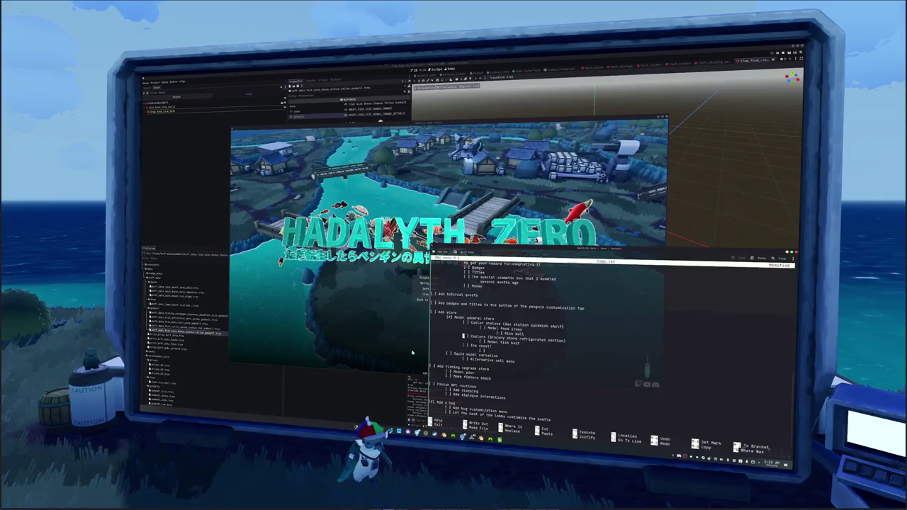
key(Left)
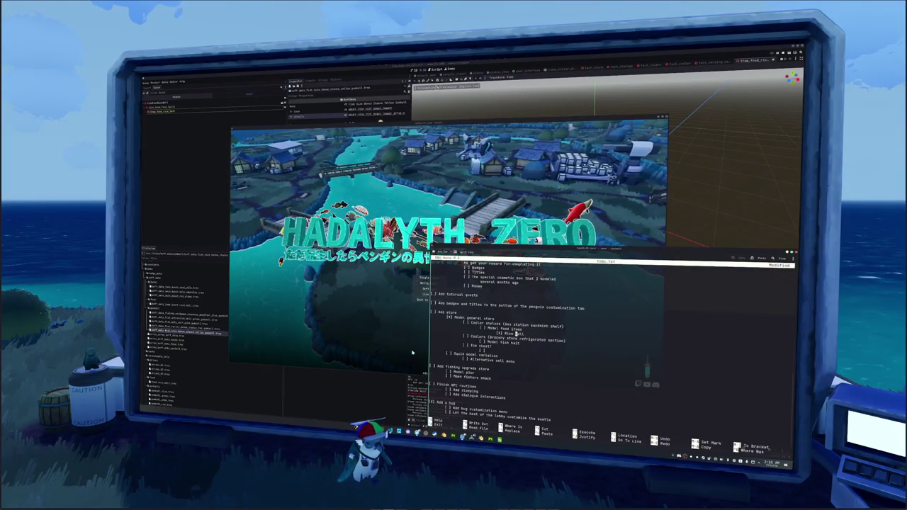
key(Return)
text([ ] Melon bread)
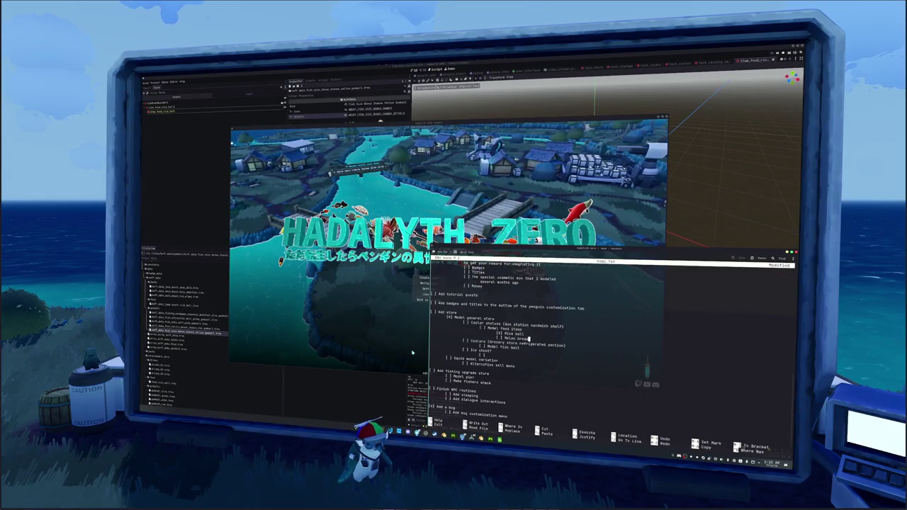
key(Return)
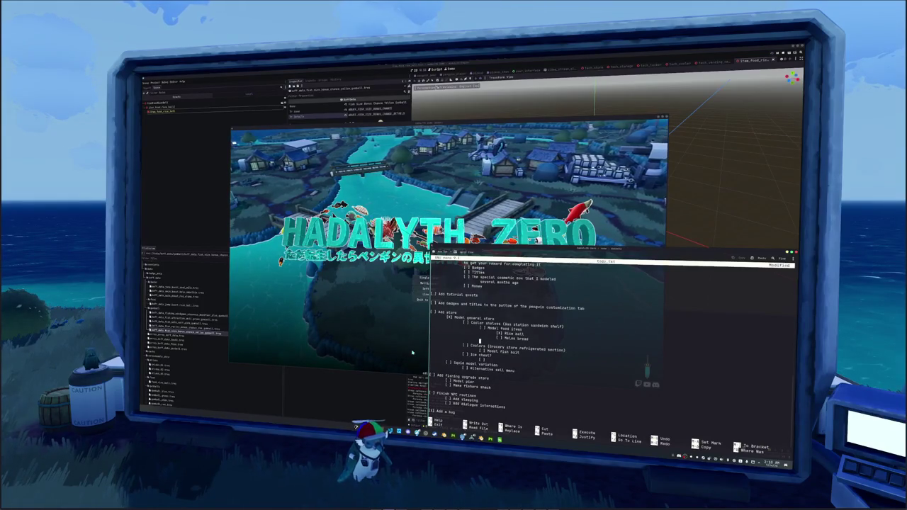
click(360, 321)
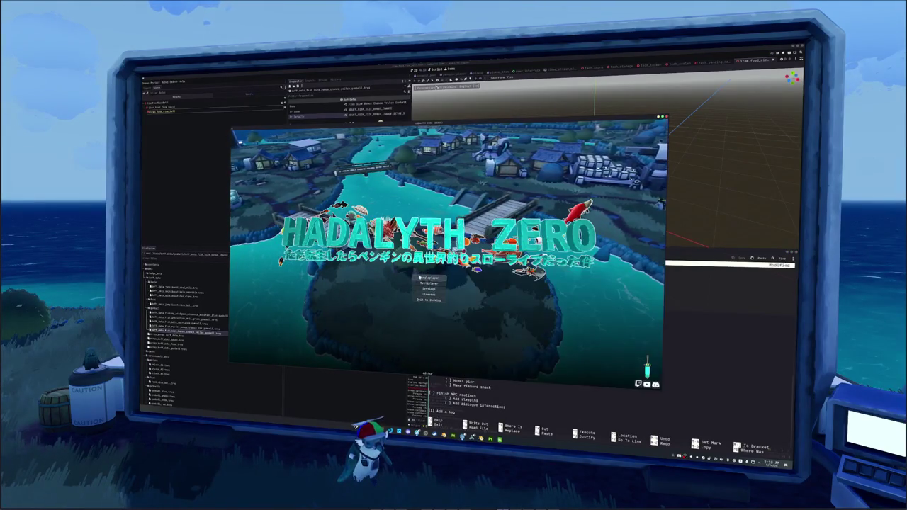
Check the buff icons in the inventory's four items, including the rice ball, then switch to the spreadsheet
key(i)
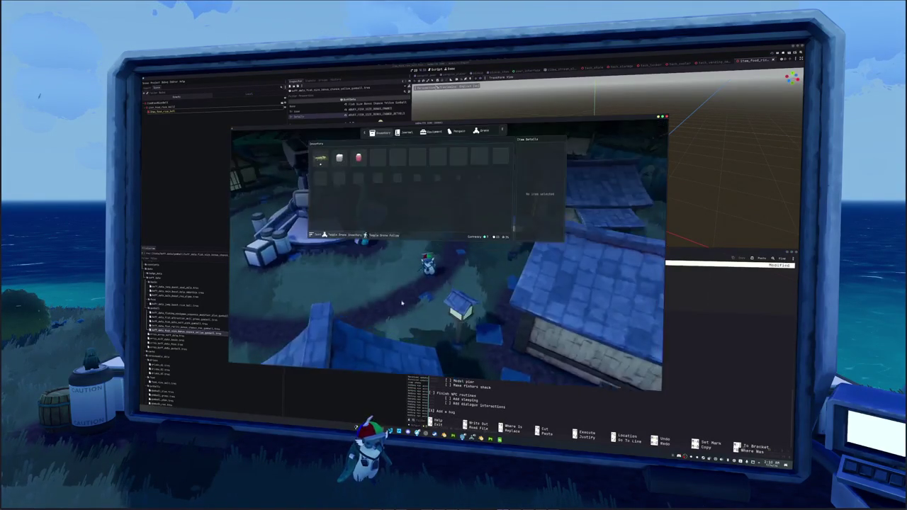
key(i)
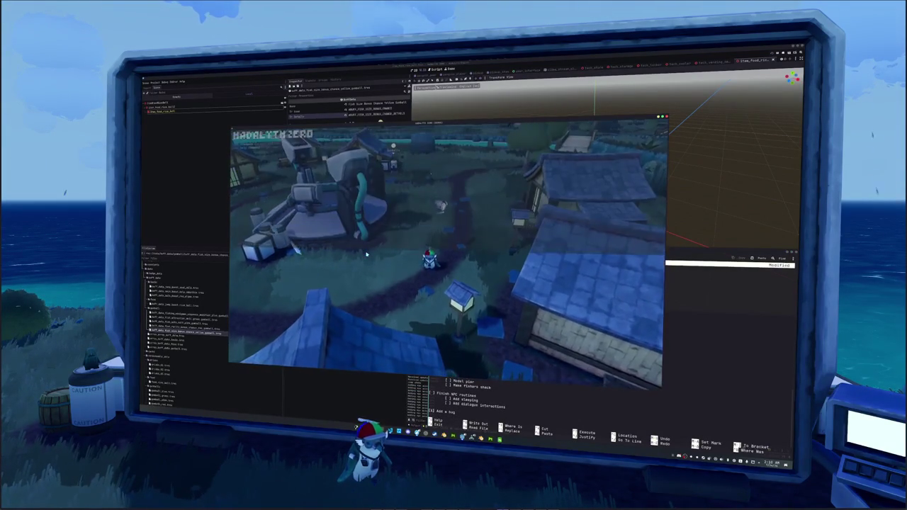
key(Return)
key(Escape)
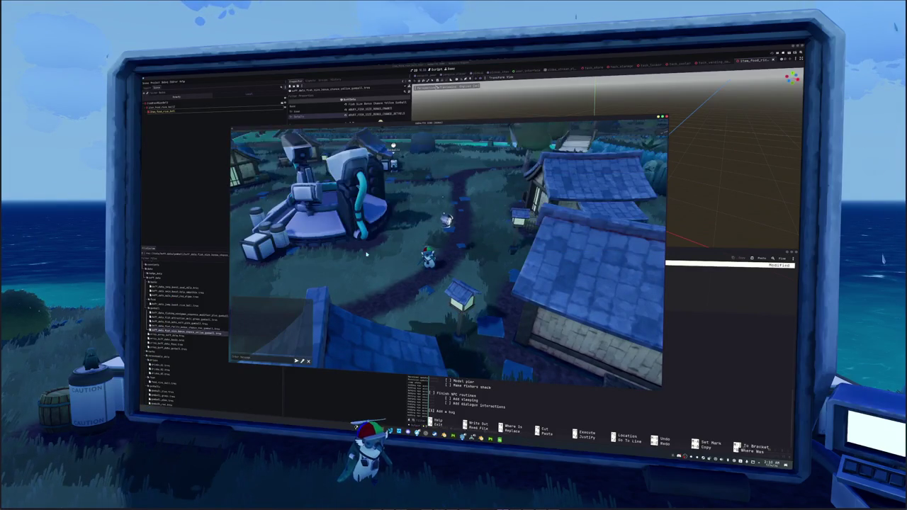
key(i)
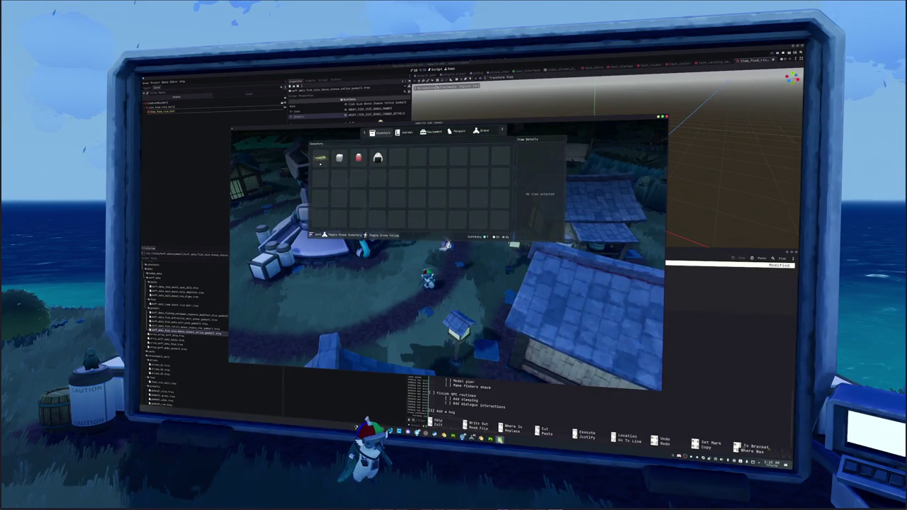
key(alt+Tab)
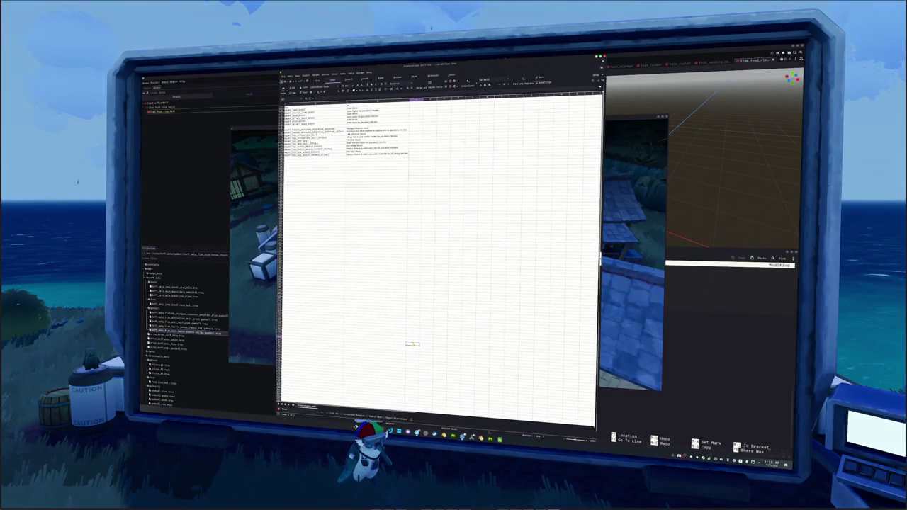
Open the other translations file in Calc, accepting the import settings
click(285, 76)
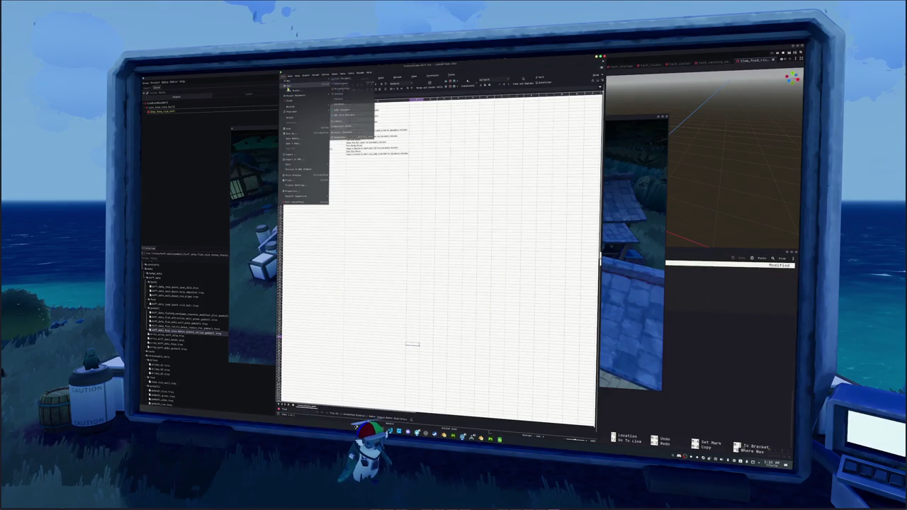
click(294, 92)
scroll(367, 237, down, 8)
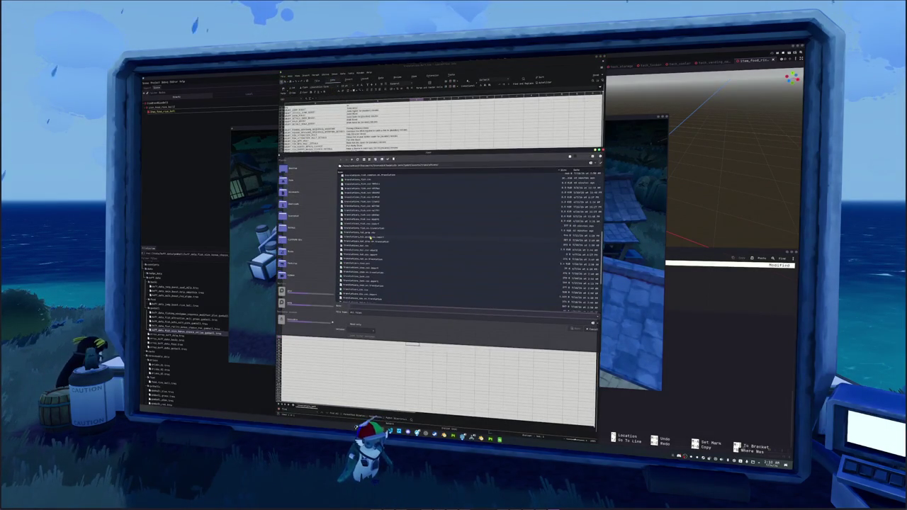
scroll(370, 255, up, 3)
scroll(371, 293, up, 3)
scroll(363, 283, up, 5)
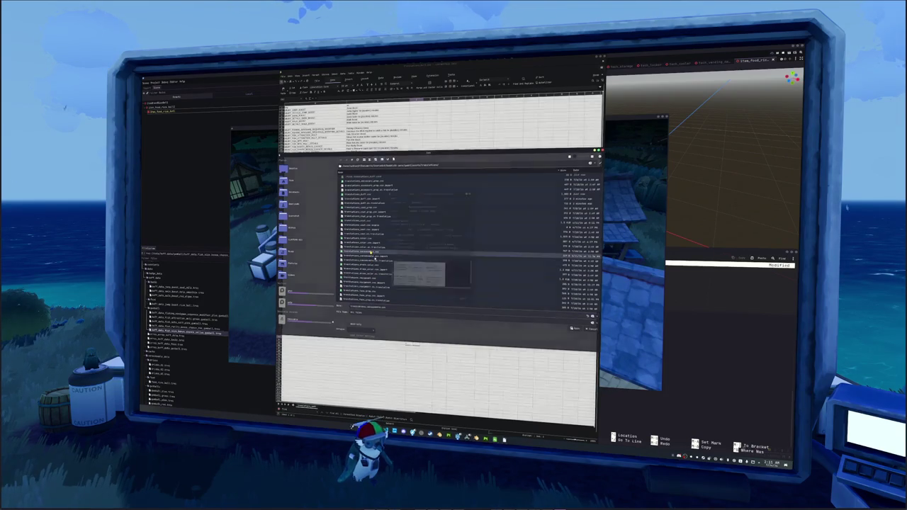
double_click(371, 252)
click(441, 299)
Add a row pairing bob_ball with Bob Ball and save in the current format
click(305, 144)
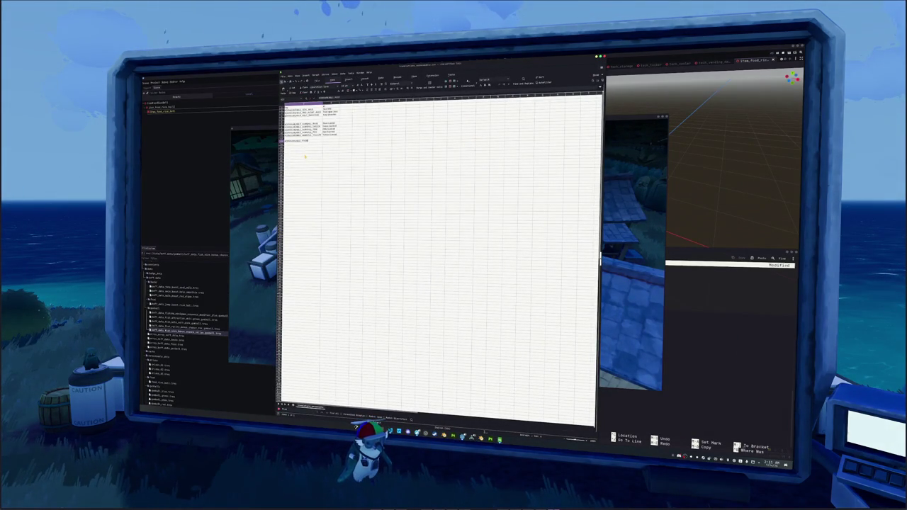
text(bob_ball)
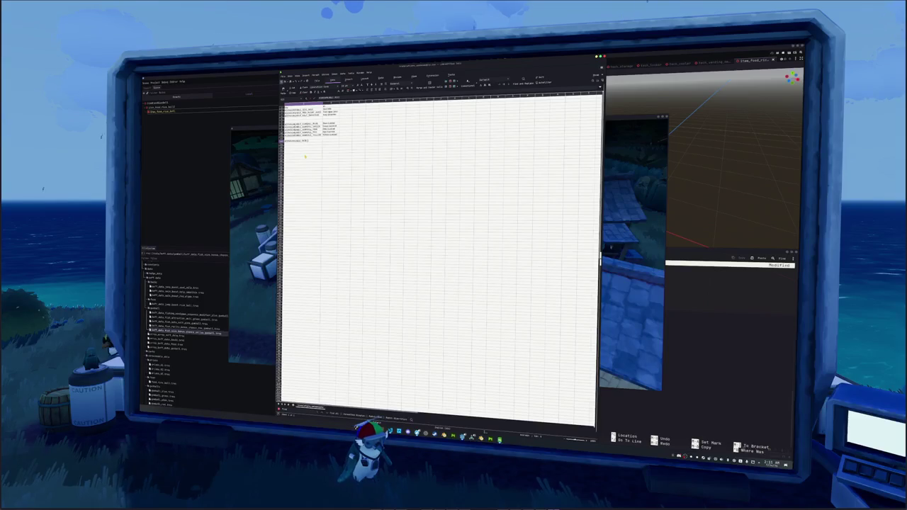
key(Tab)
text(Bob Ball)
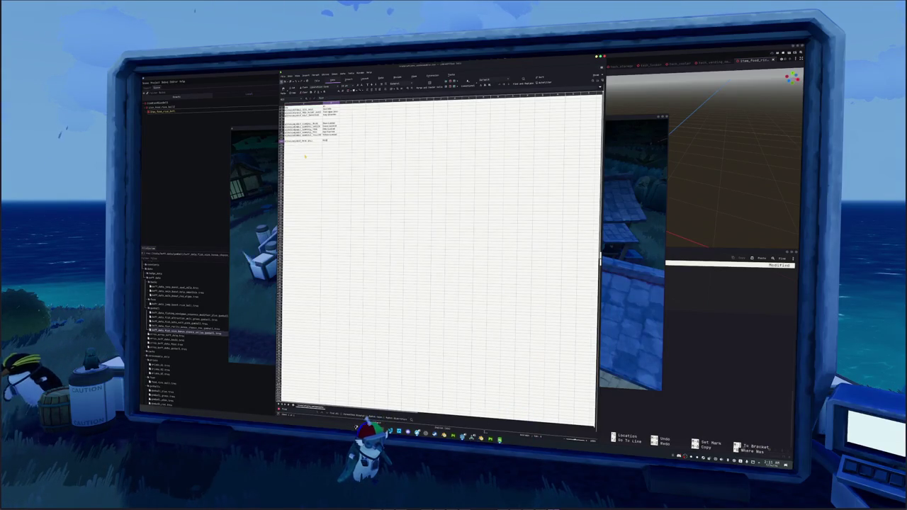
key(ctrl+s)
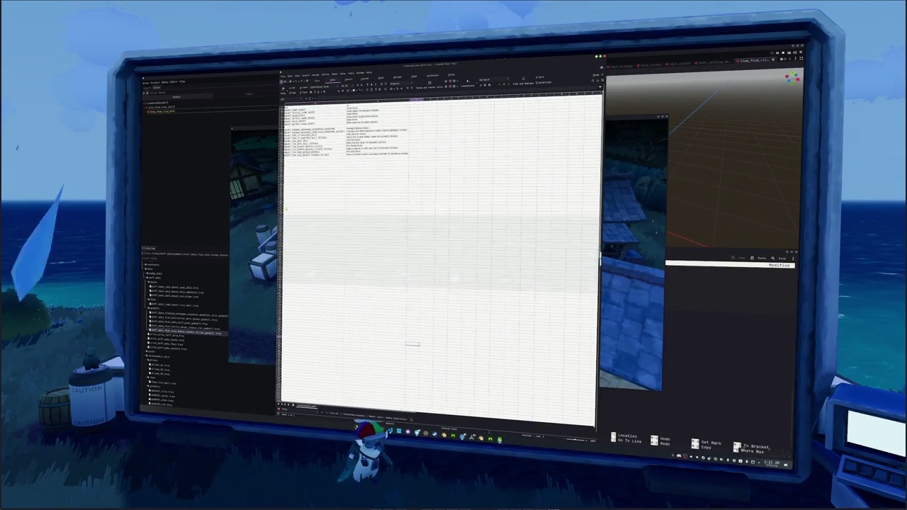
key(alt+Tab)
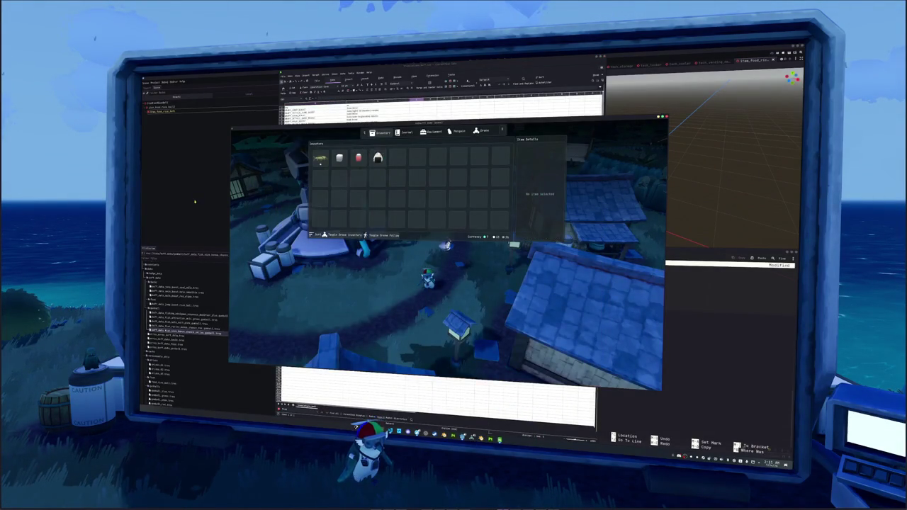
Switch to Godot, run the project with F5, and bring Discord forward
key(alt+Tab)
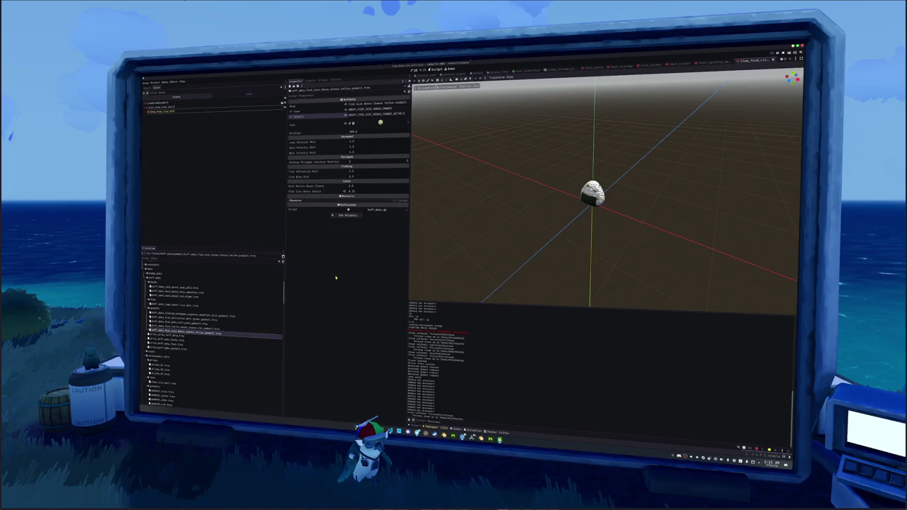
key(F5)
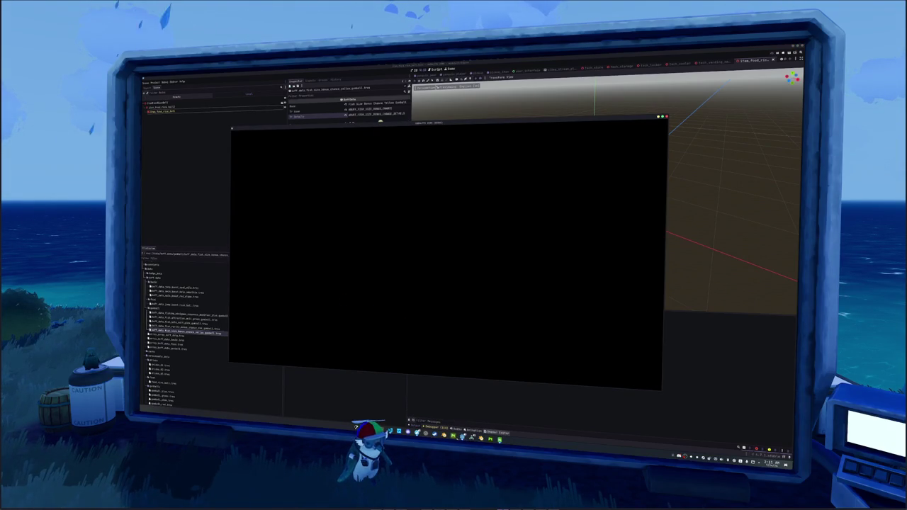
click(417, 433)
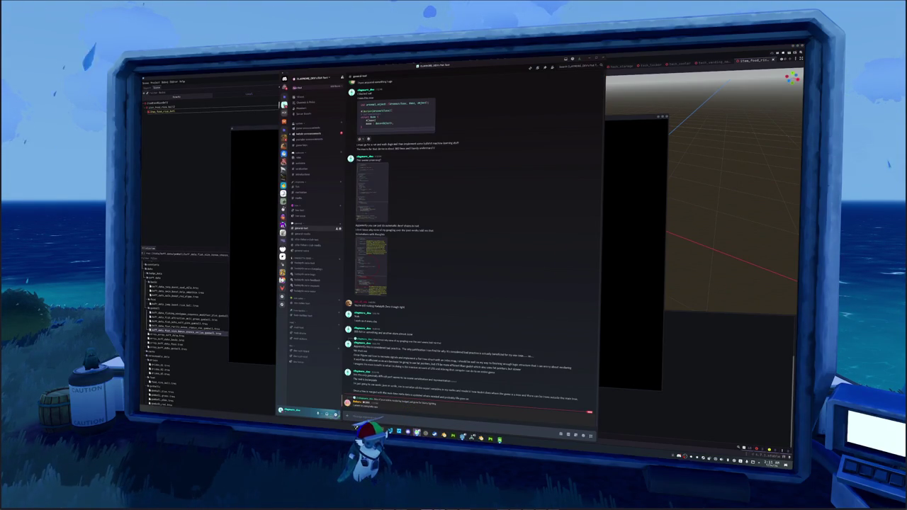
Move Discord aside and bring the starting game window back to the front
mouse_move(416, 433)
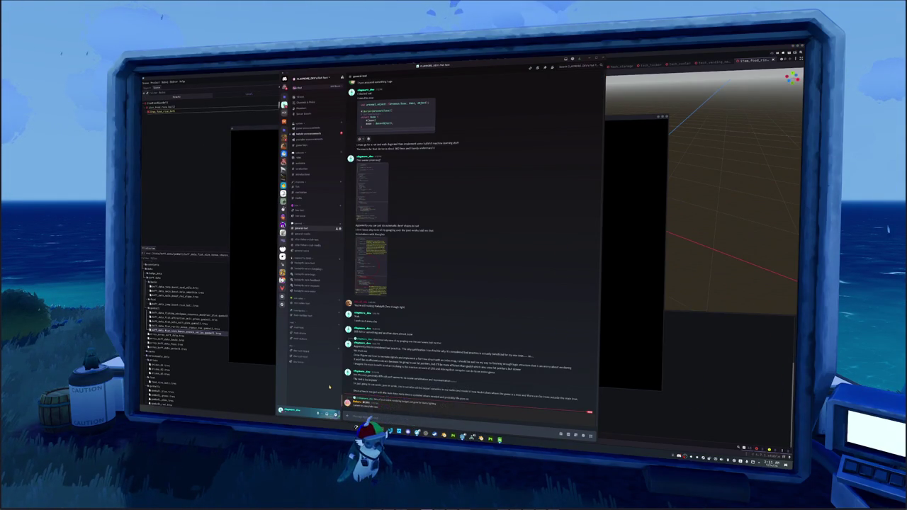
click(382, 405)
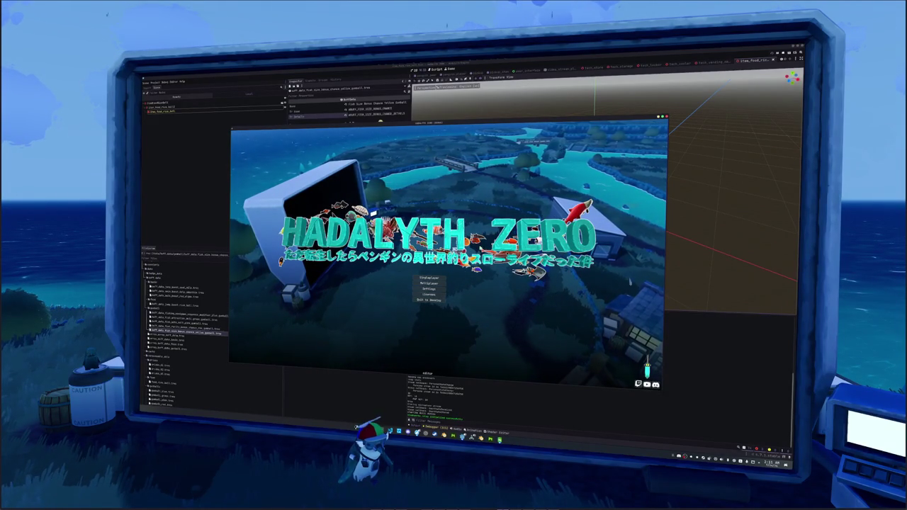
Start a singleplayer game, browse the inventory items, then return to the spreadsheet
click(489, 279)
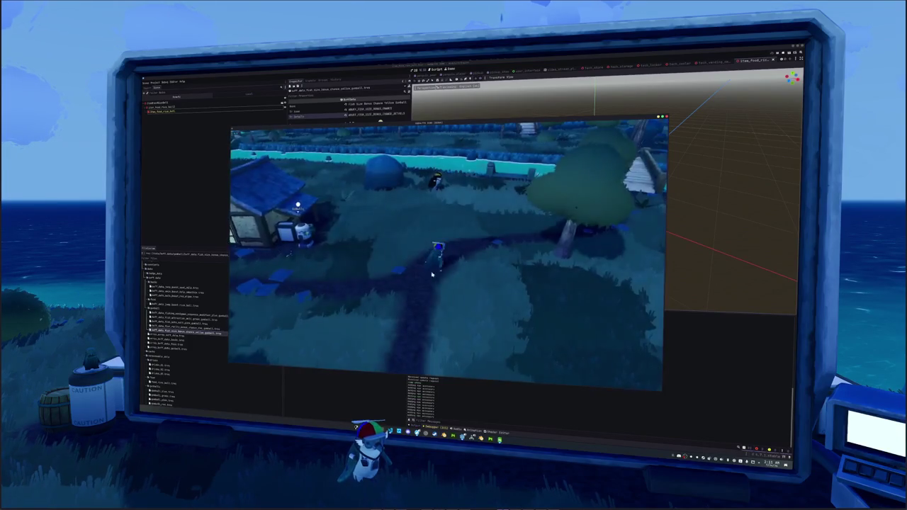
key(Tab)
key(Left)
key(Left)
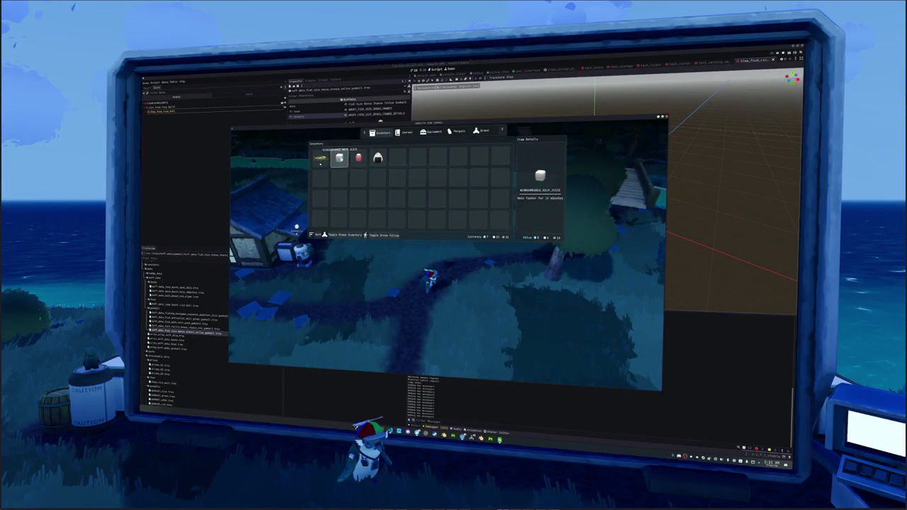
key(Escape)
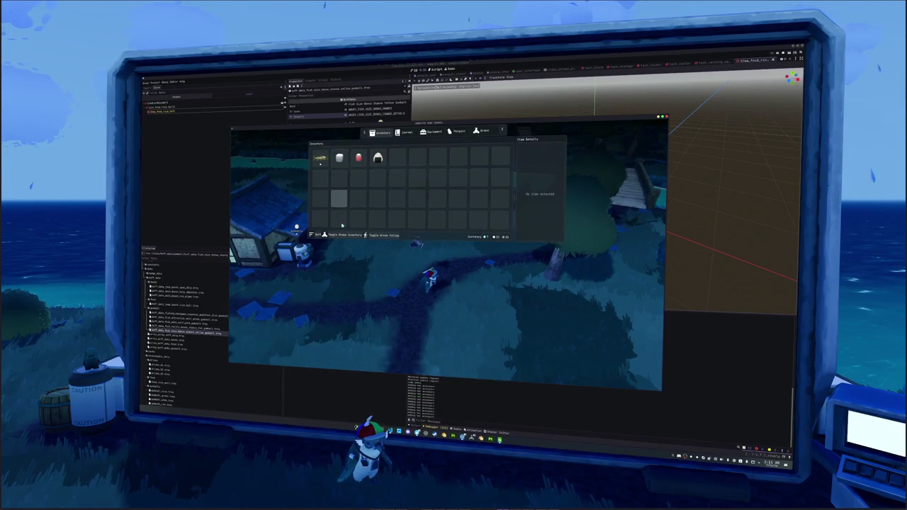
key(alt+Tab)
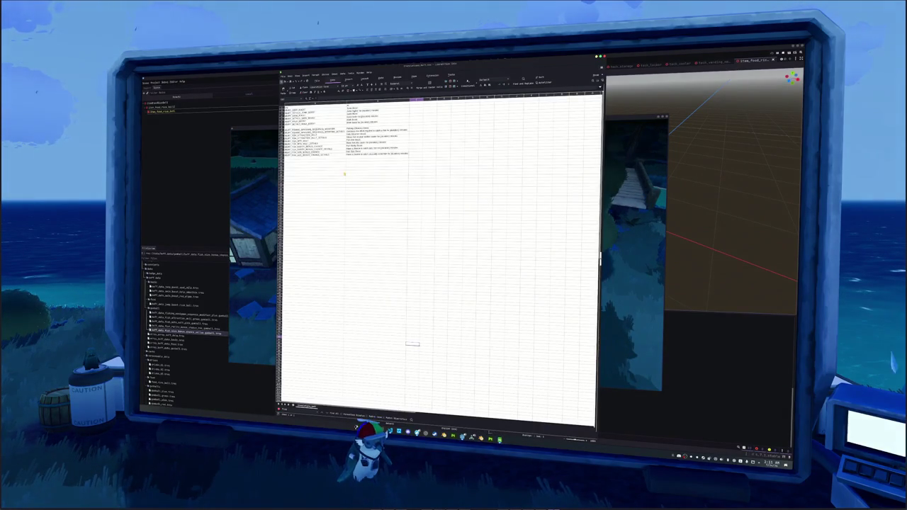
Review the new entry in the other spreadsheet, then return to Godot and inspect the milk boost buff
key(alt+Tab)
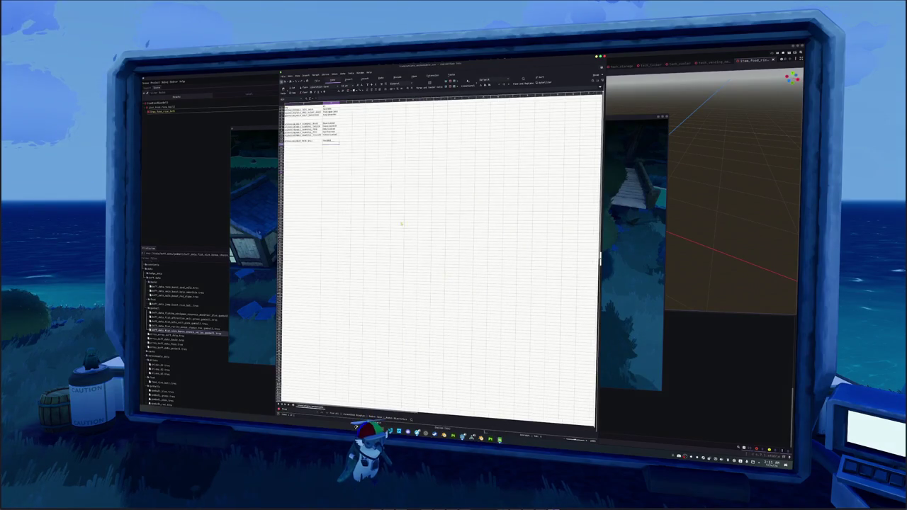
click(327, 116)
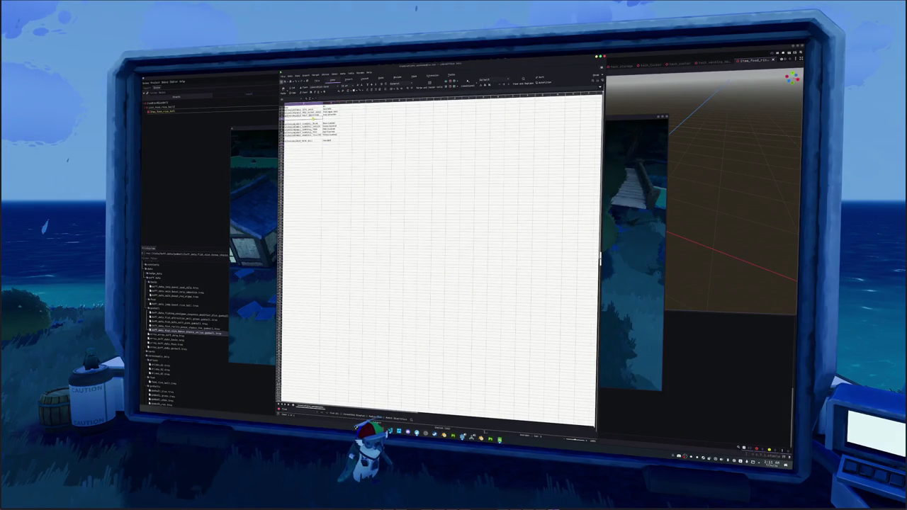
click(185, 204)
click(185, 293)
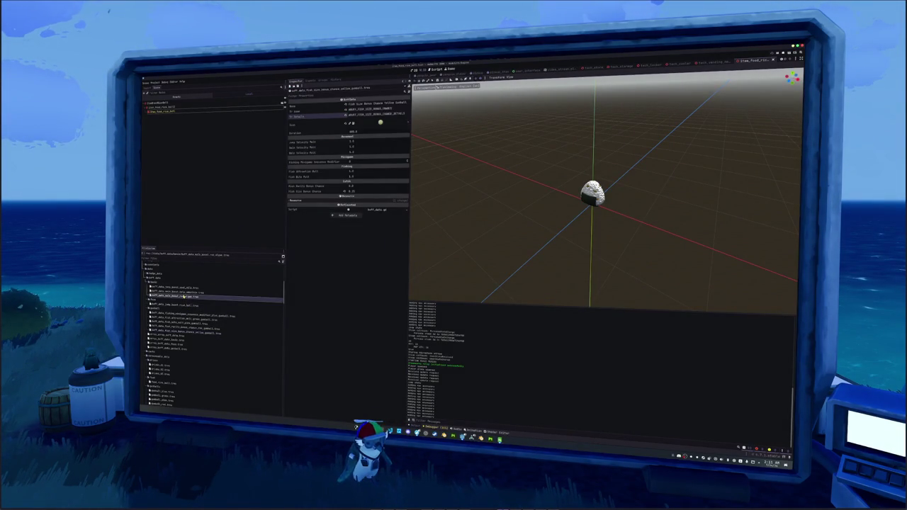
Inspect the smoothie milk boost buff and a drink item's Icon property in the Inspector
click(185, 291)
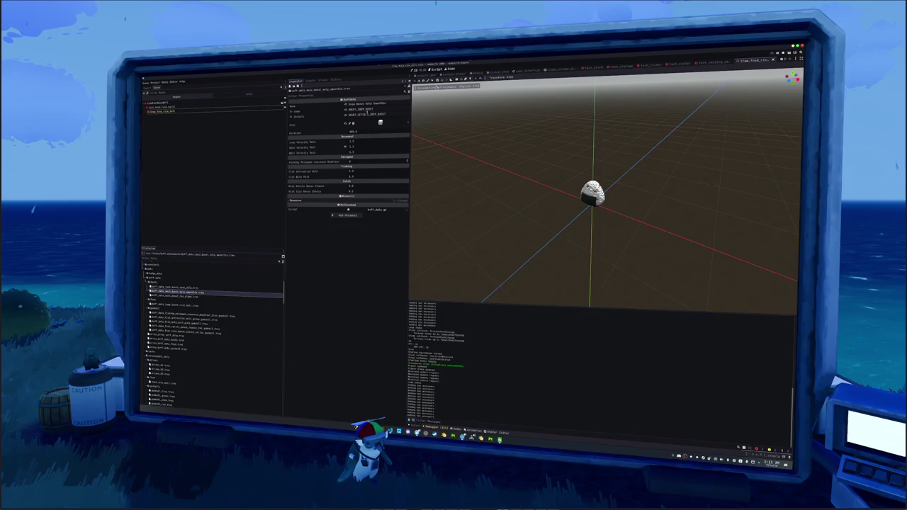
scroll(165, 348, down, 2)
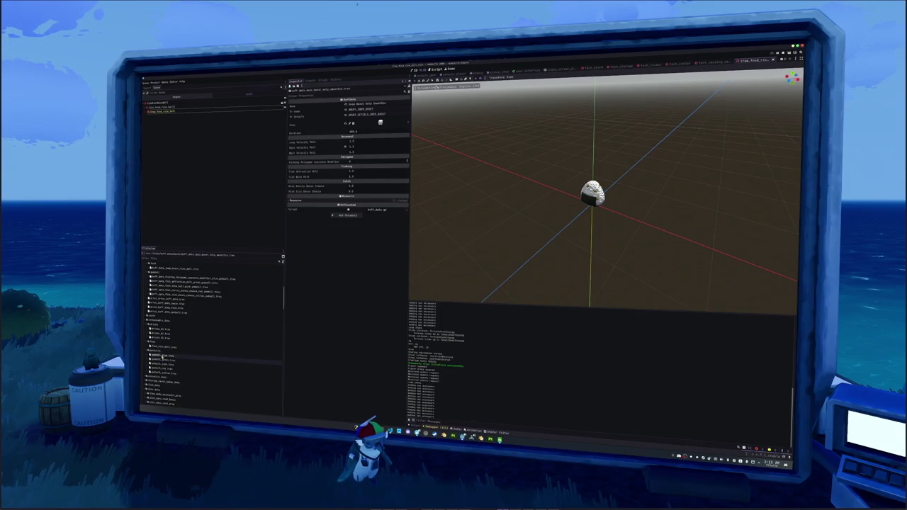
click(166, 335)
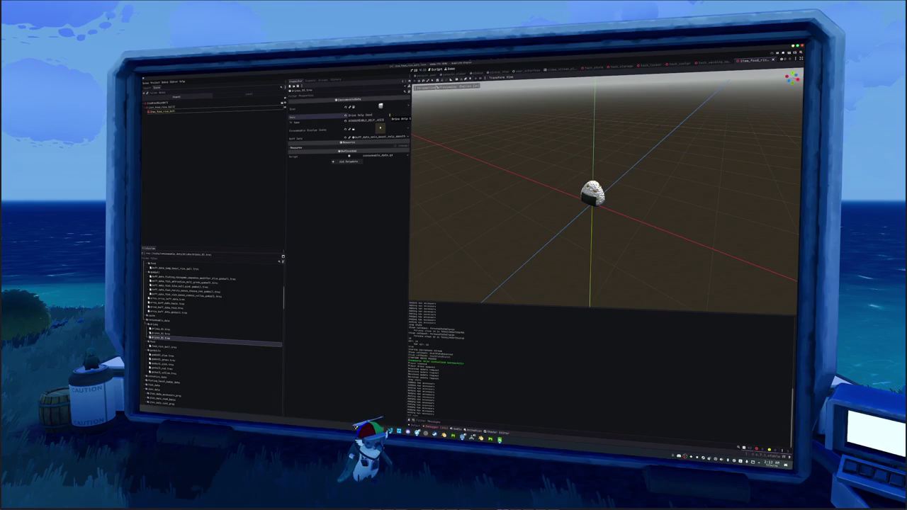
click(388, 118)
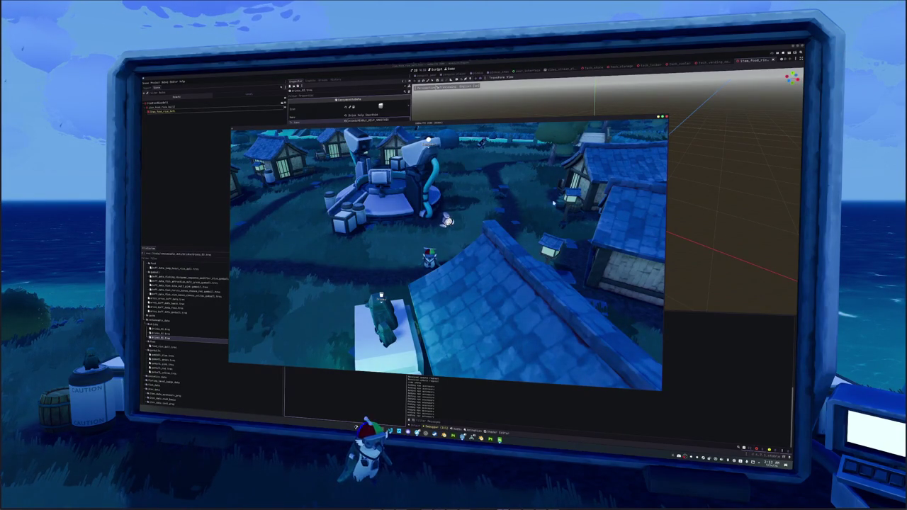
Walk to the vending machine, buy an item, and check the Rice Ball in the inventory
key(Tab)
key(Tab)
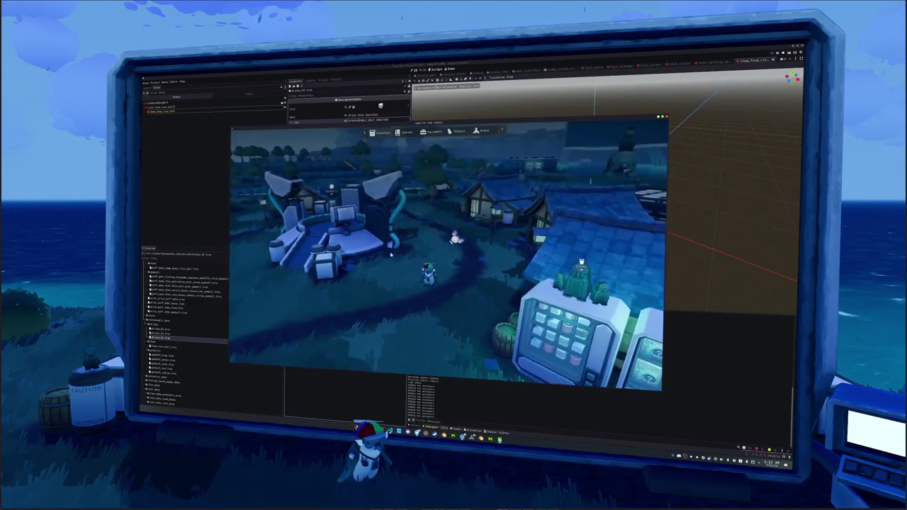
key(w)
key(e)
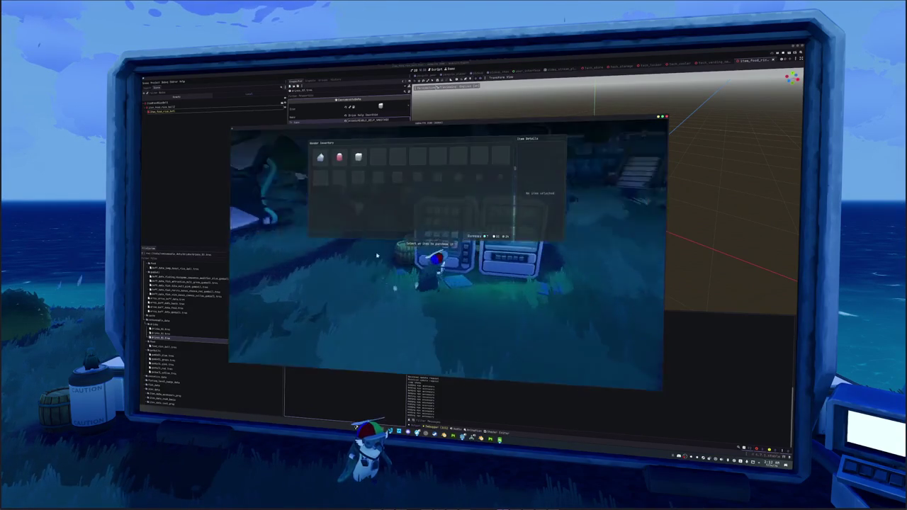
click(340, 157)
key(Escape)
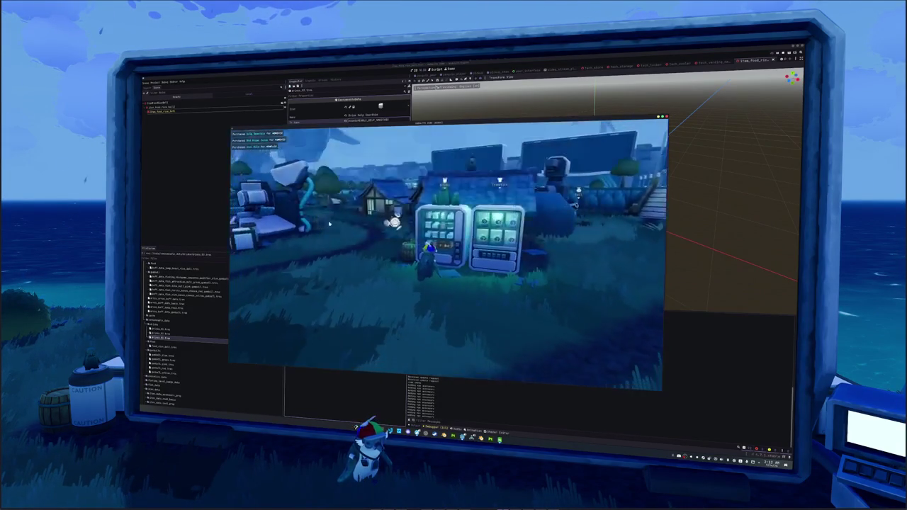
key(Tab)
click(377, 157)
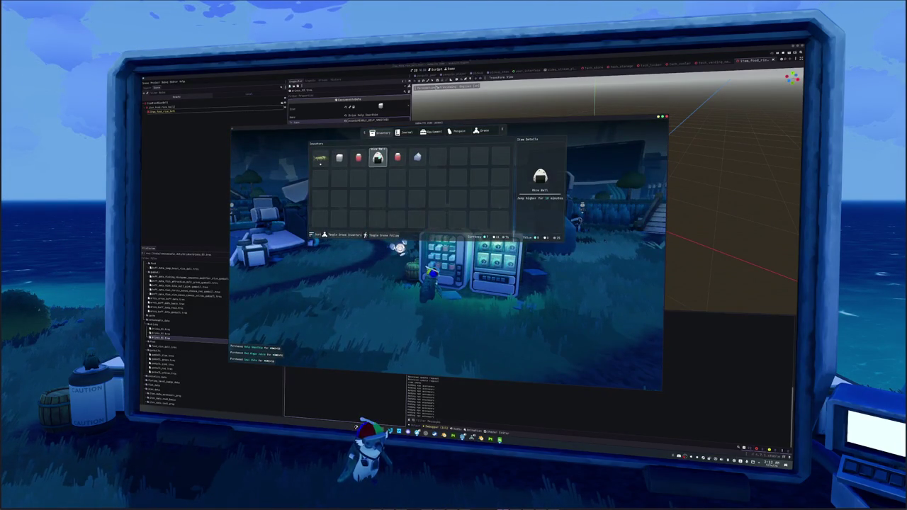
key(Tab)
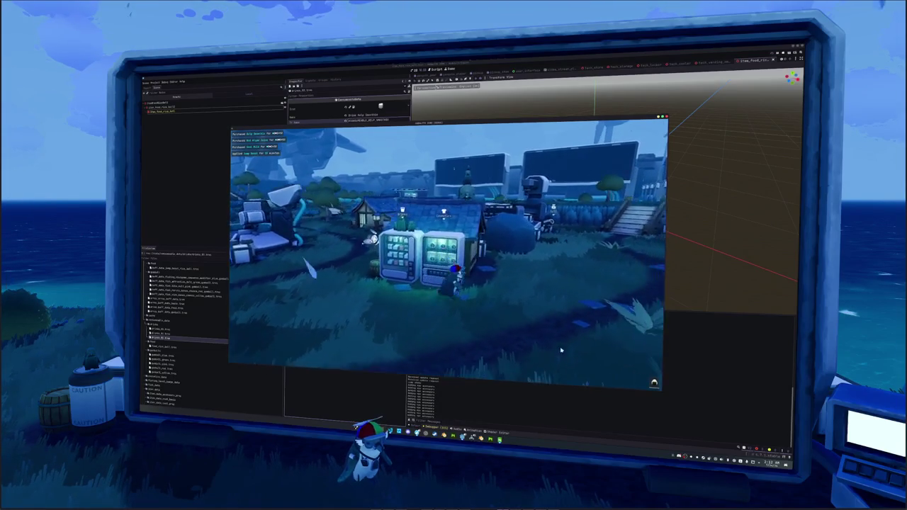
Visit another vendor in the village and buy the Yellow Gumball
key(Tab)
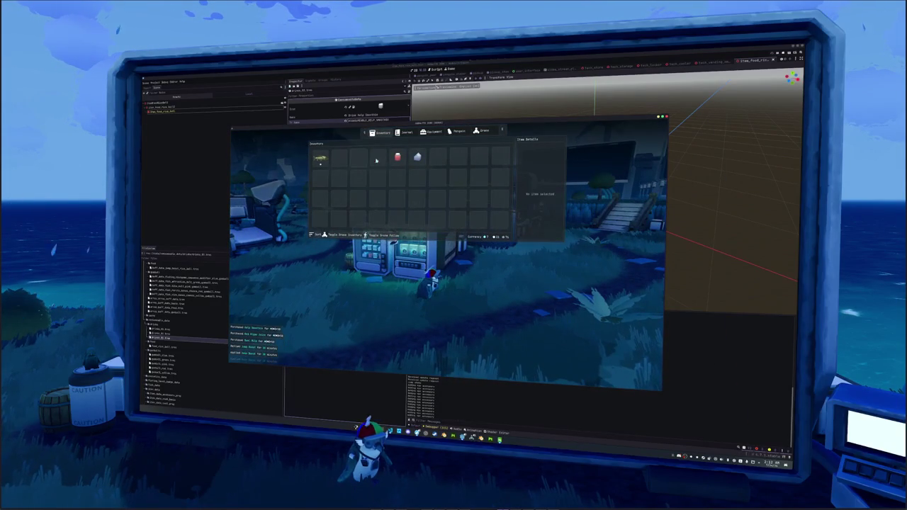
key(Tab)
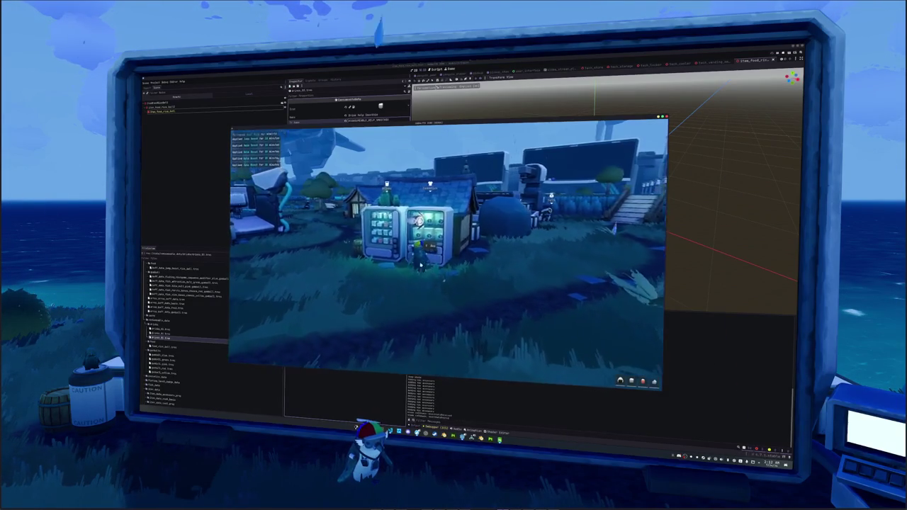
key(e)
key(Escape)
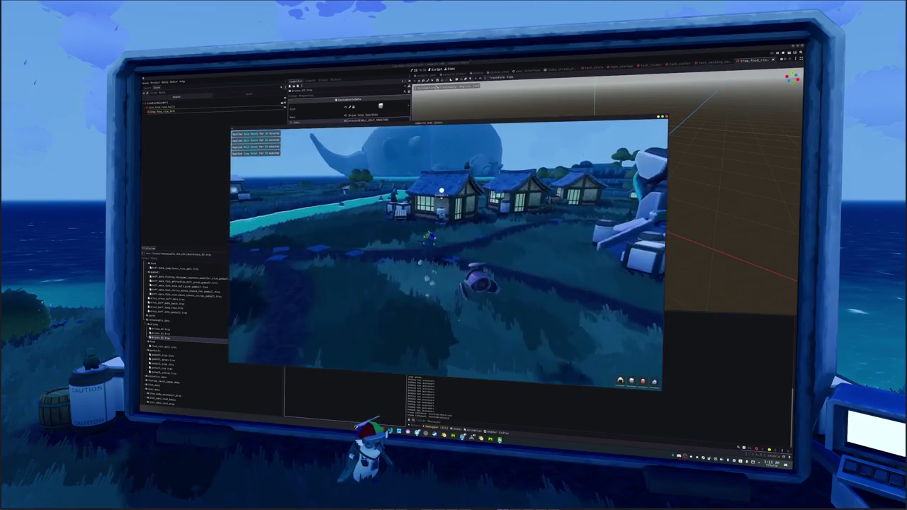
key(e)
click(339, 157)
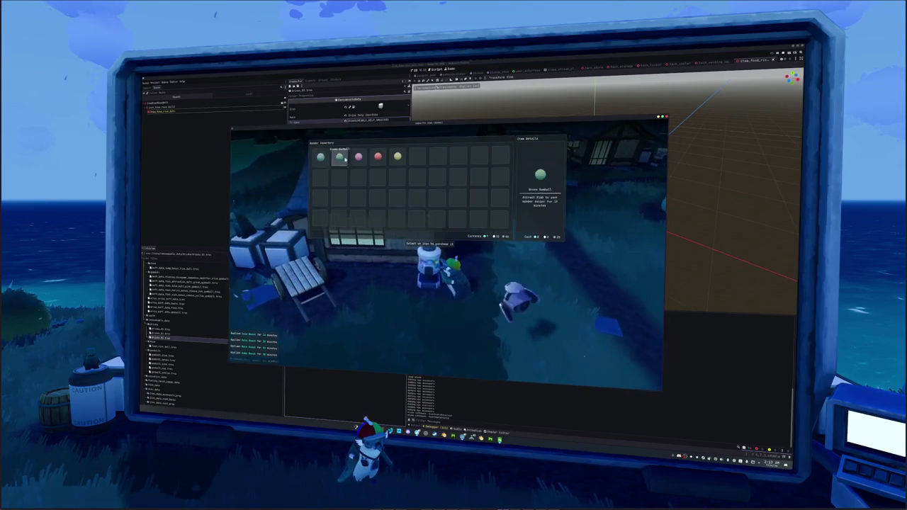
click(397, 156)
key(Escape)
Check the purchase in the inventory, screenshot the hotbar, and stop the game
key(i)
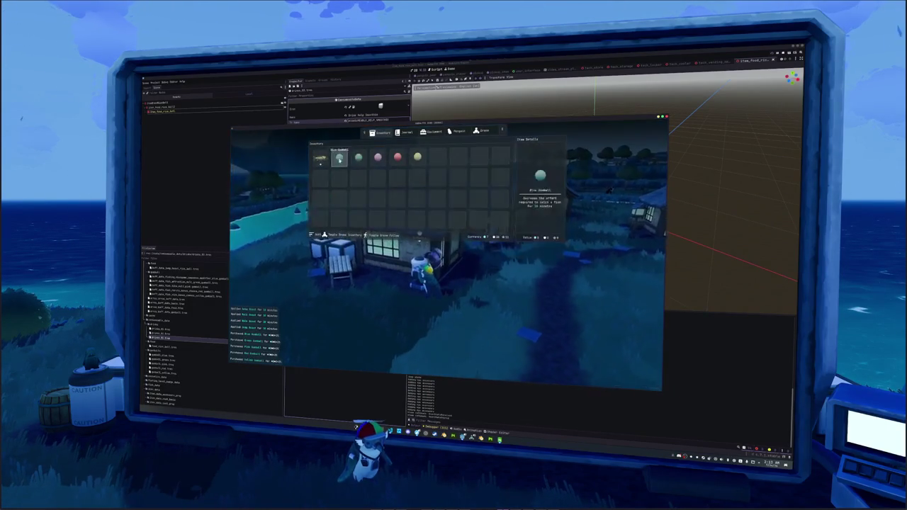
key(i)
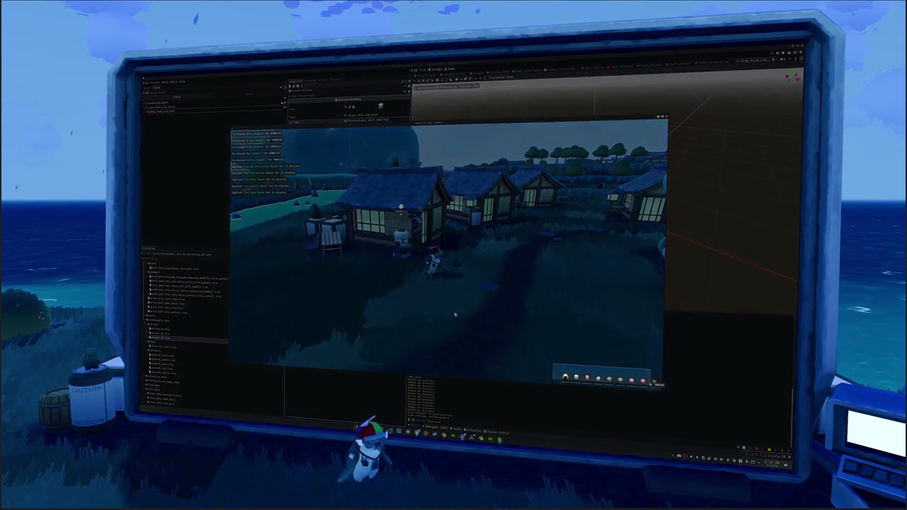
key(Return)
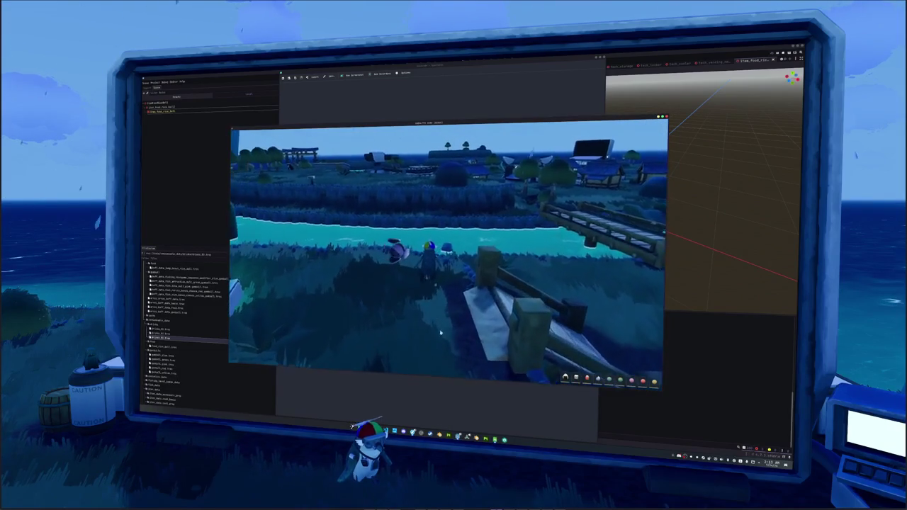
key(F8)
Save the scene, switch to the terminal, and save and close the current todo.txt
key(ctrl+s)
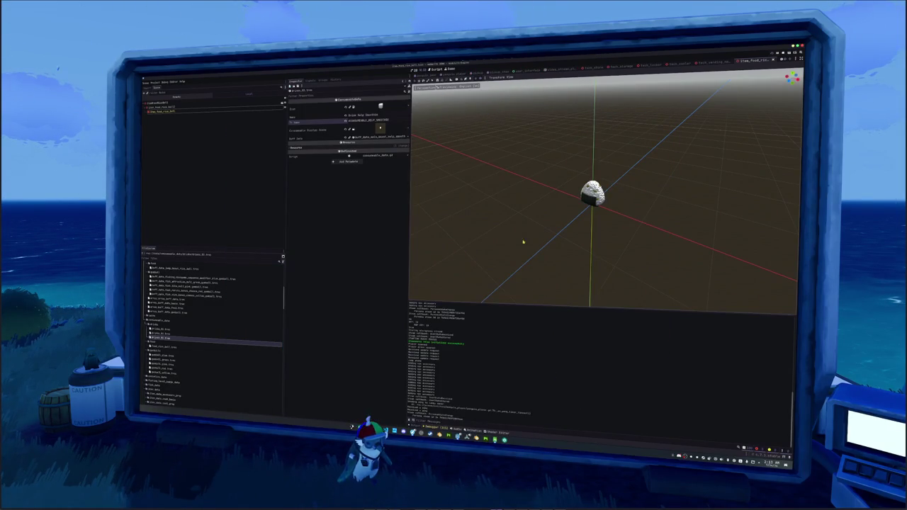
key(alt+Tab)
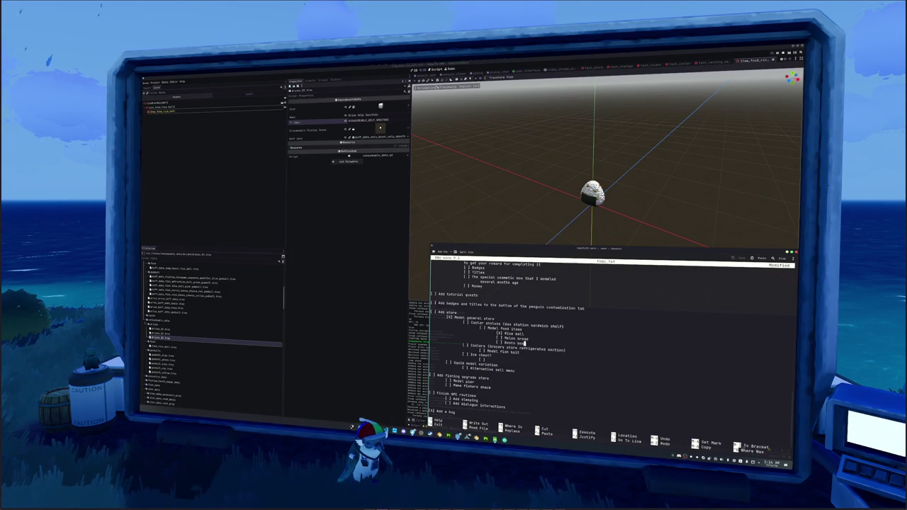
key(ctrl+x)
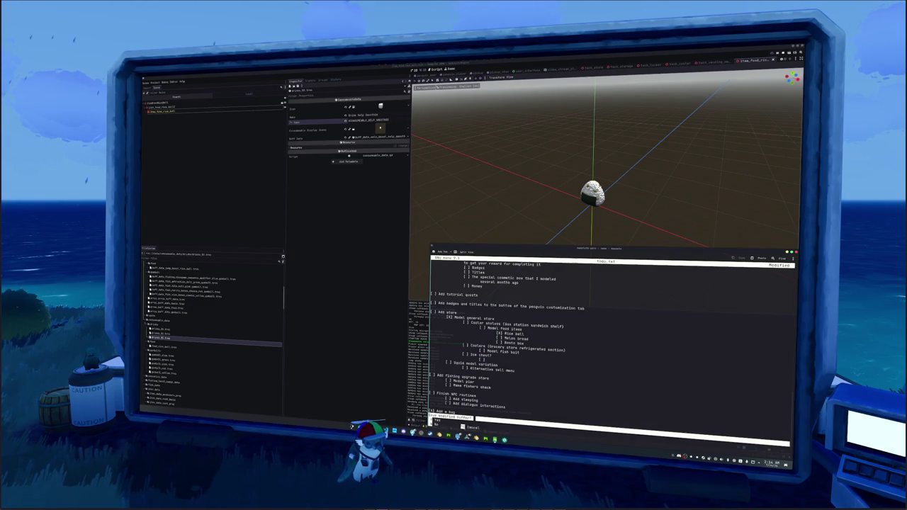
key(y)
key(Return)
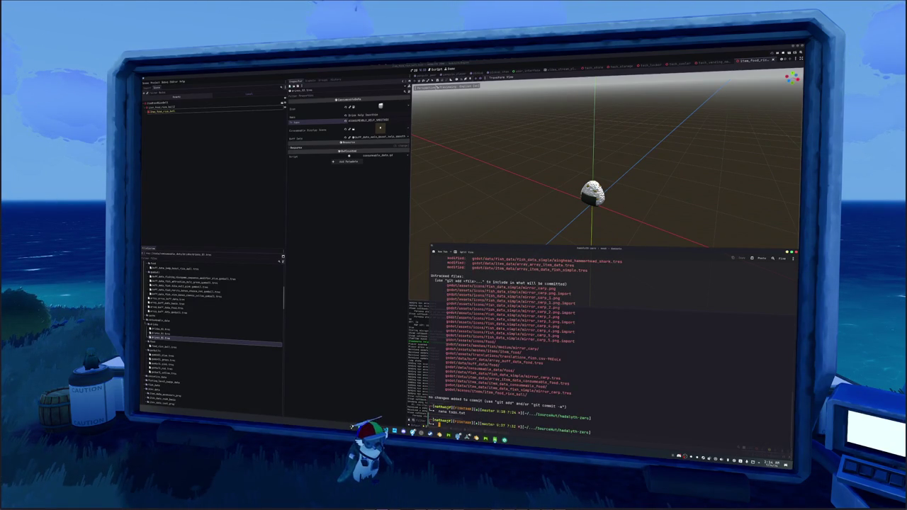
text(nano todo.txt)
Add 'Give buffs two icons' at the top of todo.txt with Source icon and Buff icon subtasks
key(Return)
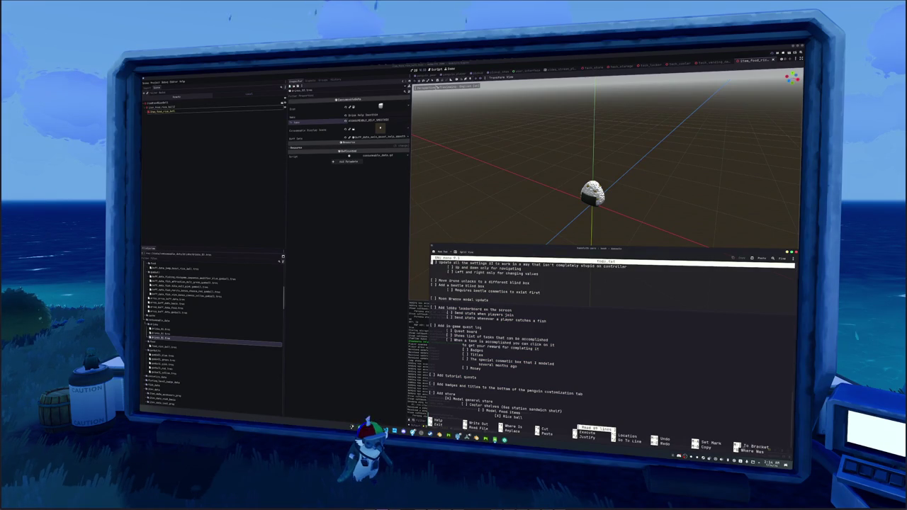
key(Return)
text([ ] Give sur)
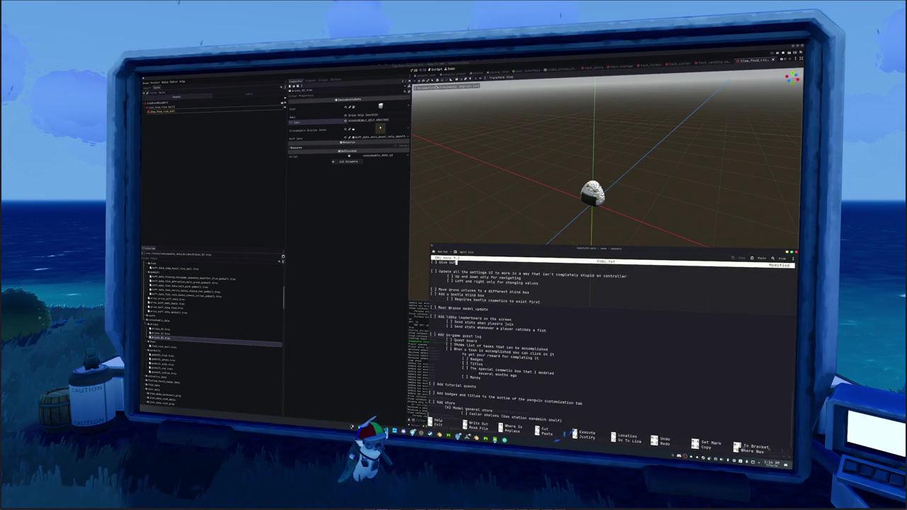
text(fs to i)
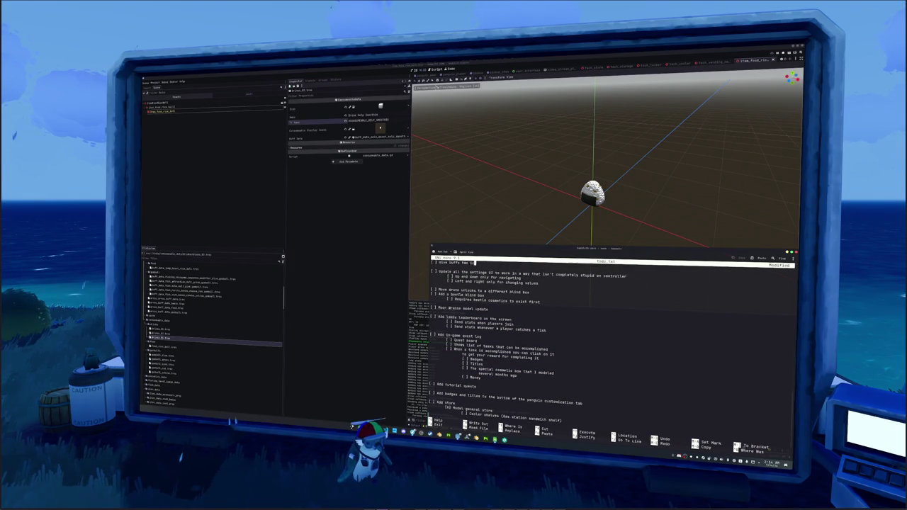
text(cons)
key(Return)
text([ ] Source ic)
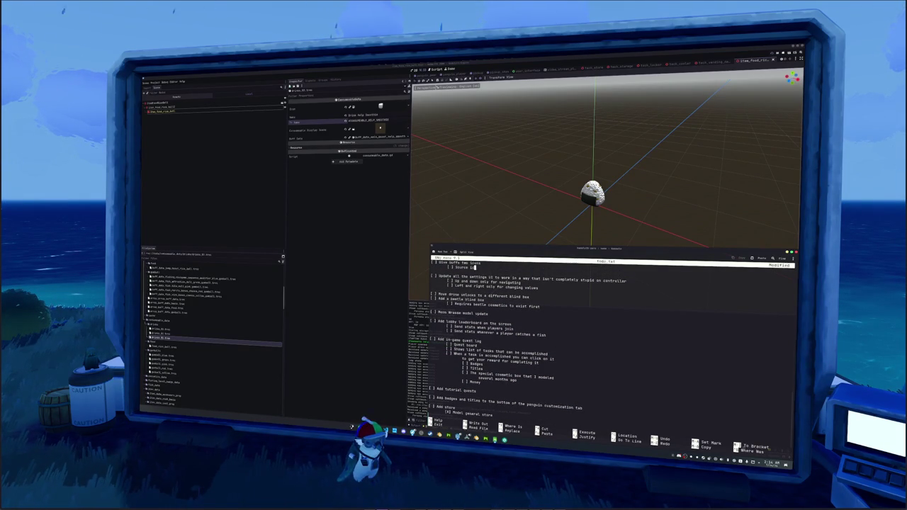
text(on)
key(Return)
text([ ] B)
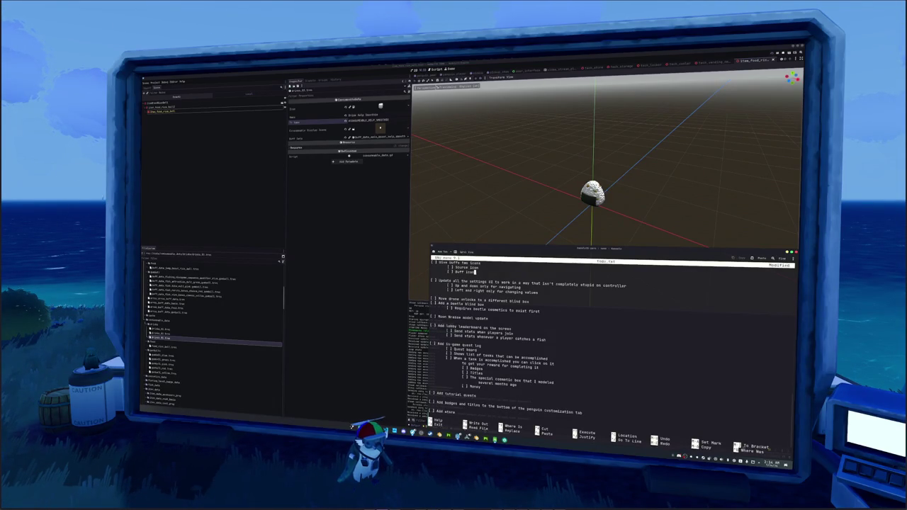
click(375, 330)
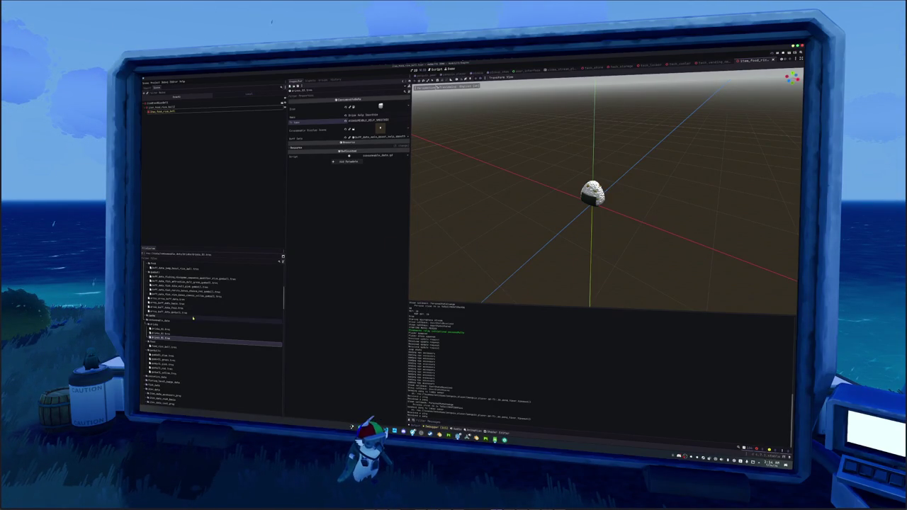
Check the green and pink gumball buff resources, then open buff_data.gd in VS Code
scroll(188, 299, up, 1)
click(188, 300)
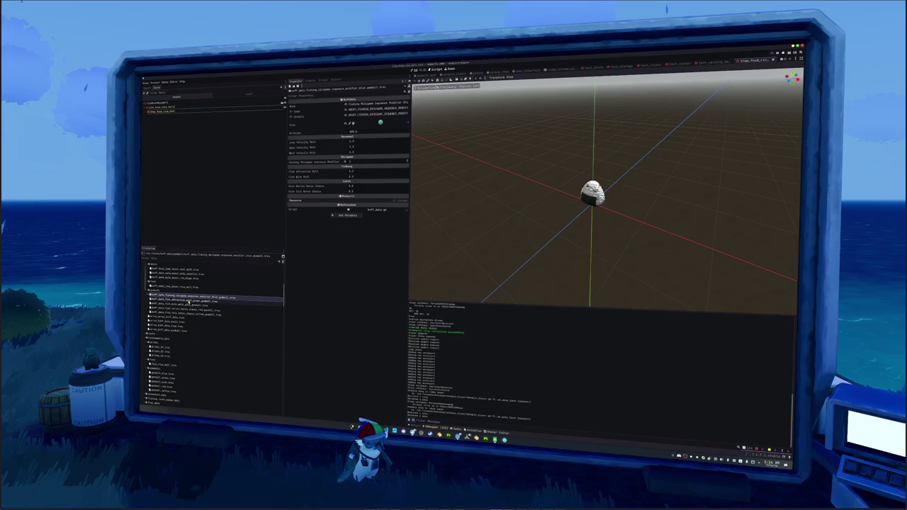
key(Down)
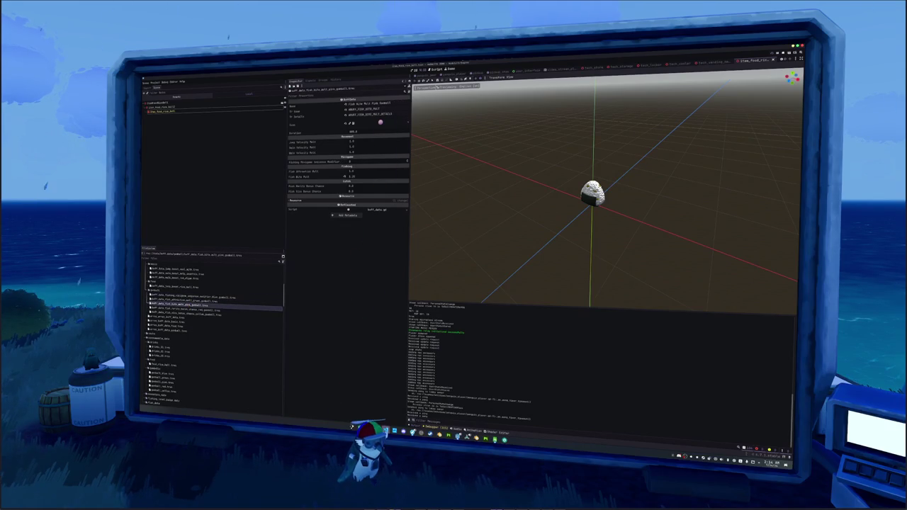
key(alt+Tab)
key(alt+Tab)
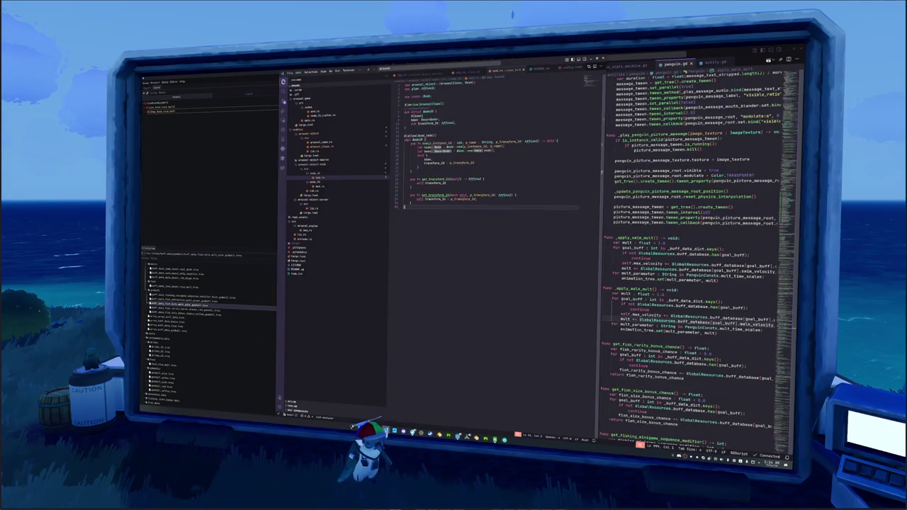
click(595, 364)
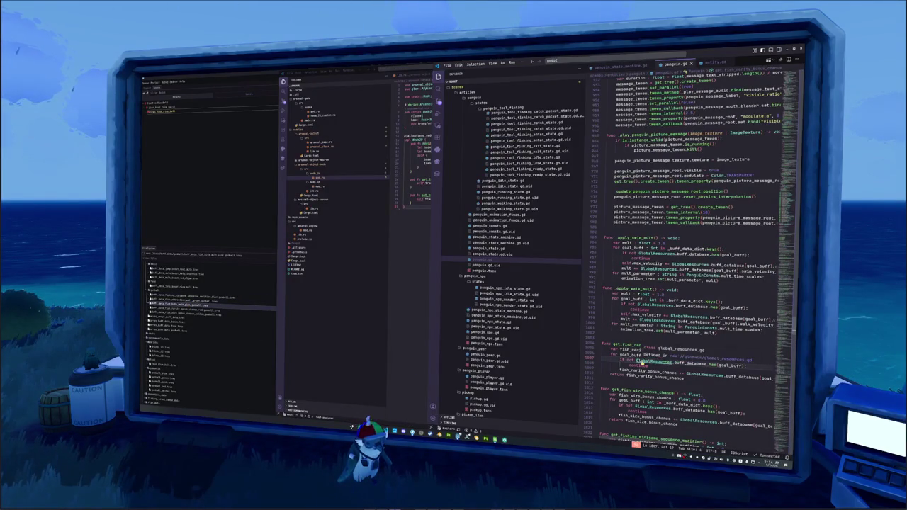
key(ctrl+p)
text(buff_data)
key(Return)
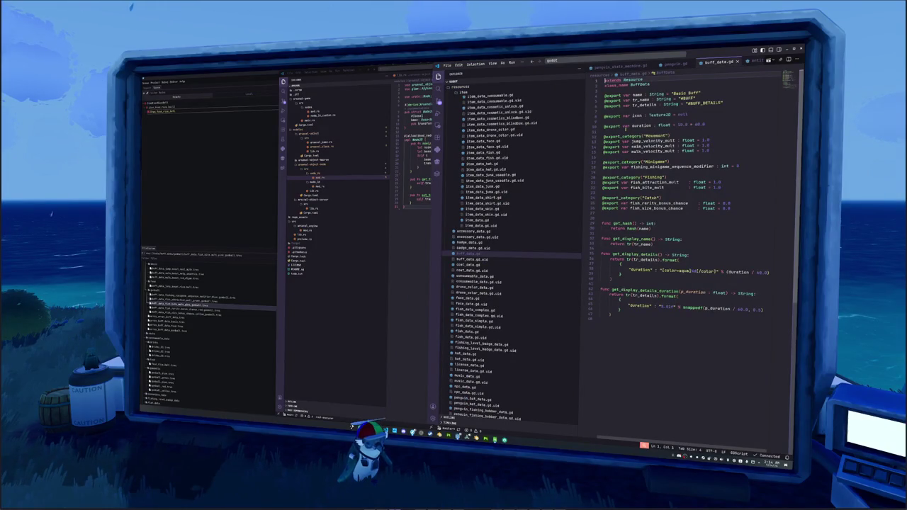
Add a Source Icon export category above the icon export and a buff_icon Texture2D export below it
click(604, 119)
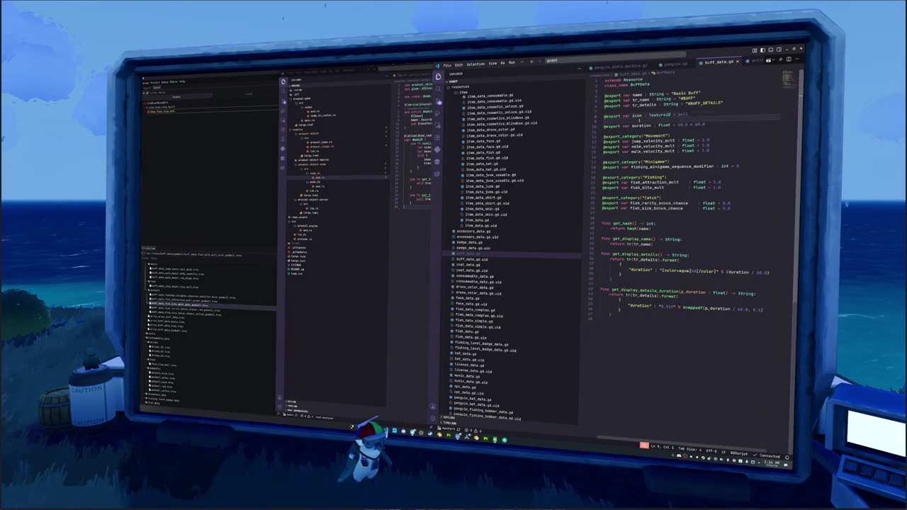
click(604, 108)
key(Return)
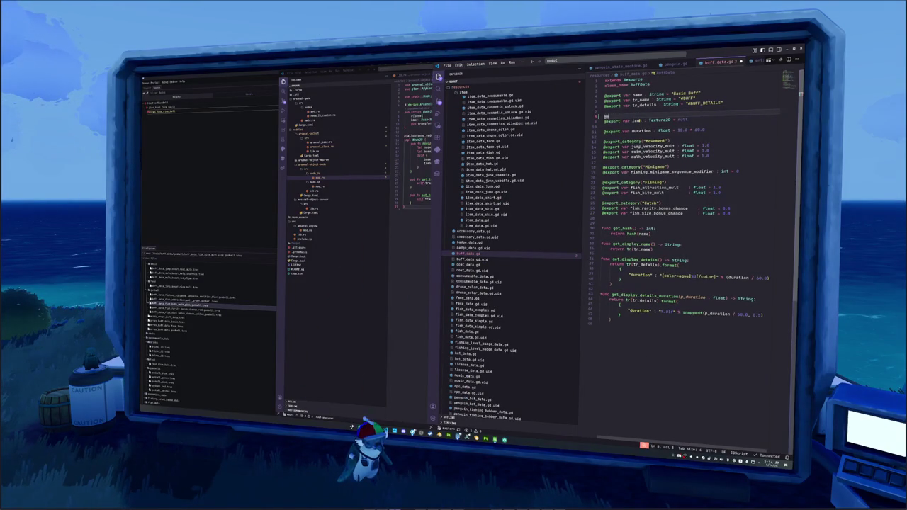
text(export_category("Source inf)
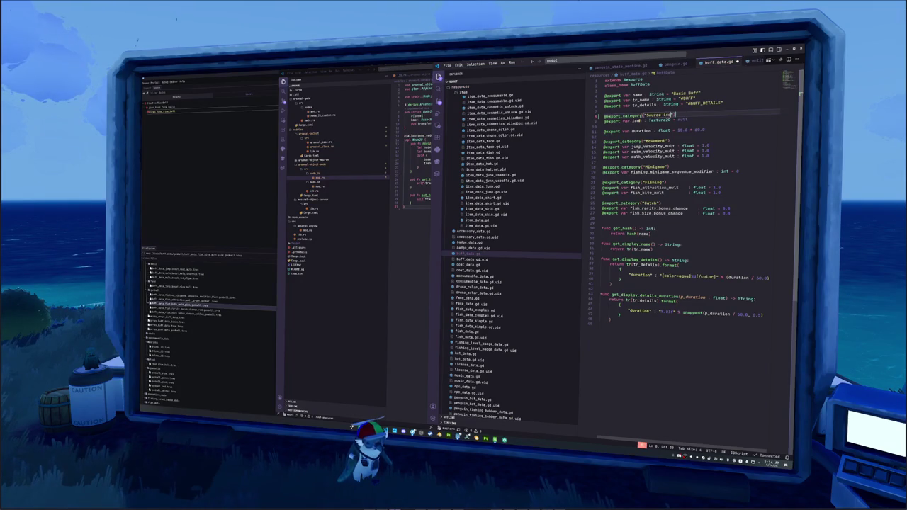
key(Down)
key(End)
key(Return)
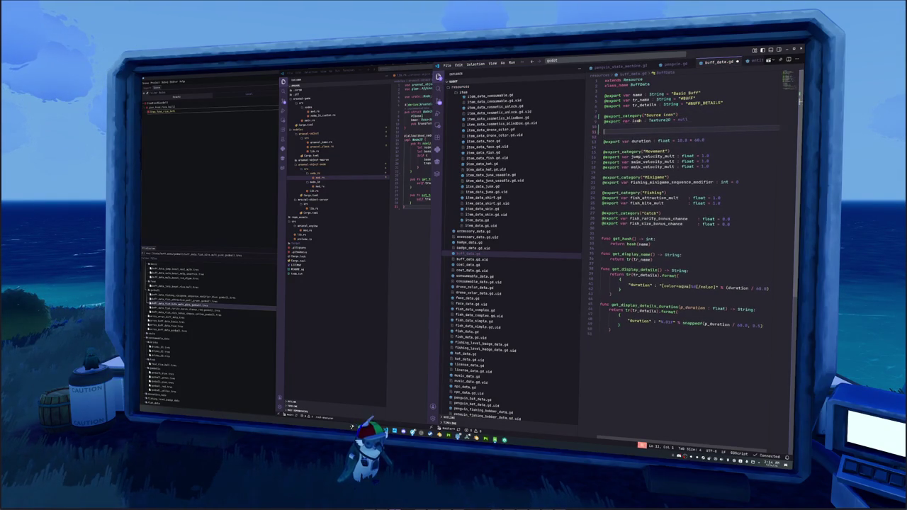
text(xport var buff_)
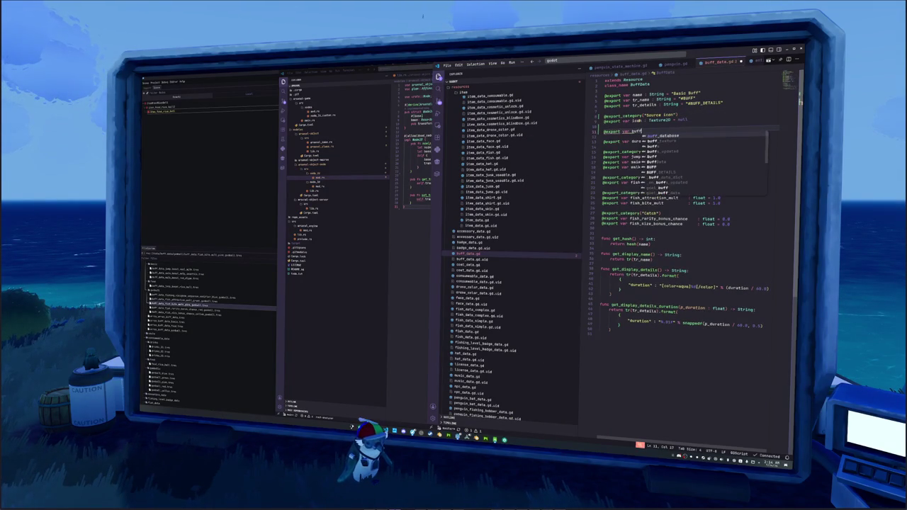
text(icon : Texture2D = null)
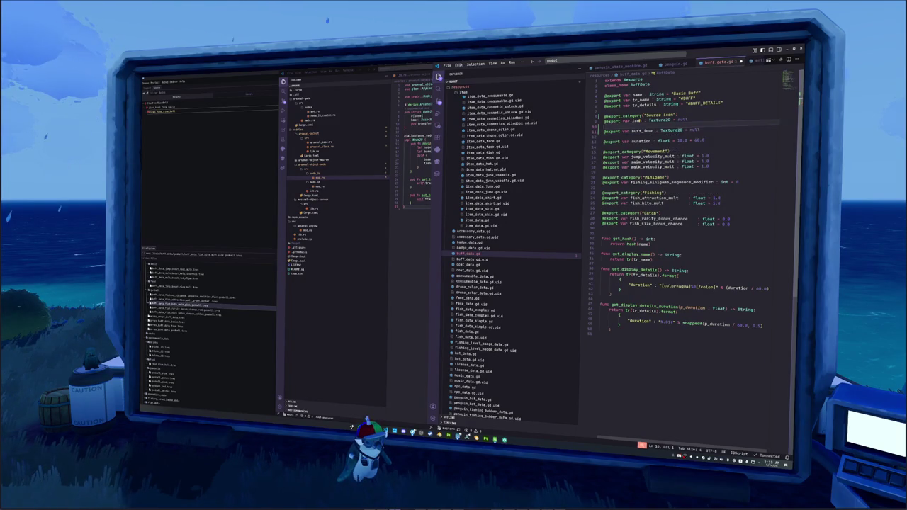
Add a Buff Icon export category above buff_icon and save buff_data.gd
key(Up)
key(End)
key(Return)
text(@ex)
key(Down)
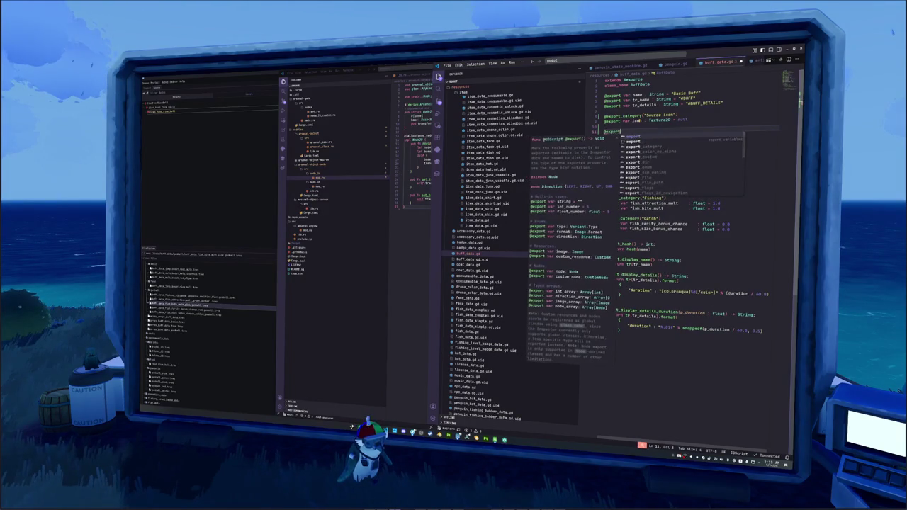
key(Return)
text("Buff Ic)
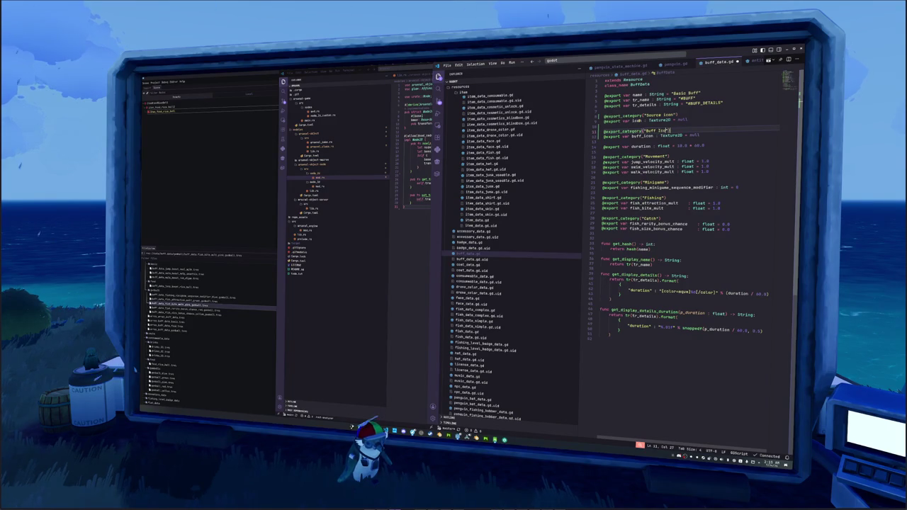
text(on)
double_click(669, 115)
key(Down)
key(Down)
key(Down)
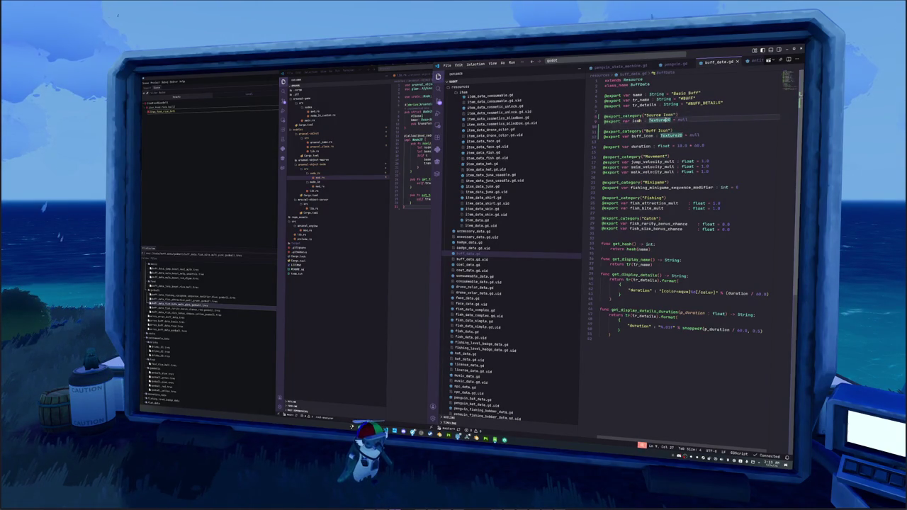
key(ctrl+s)
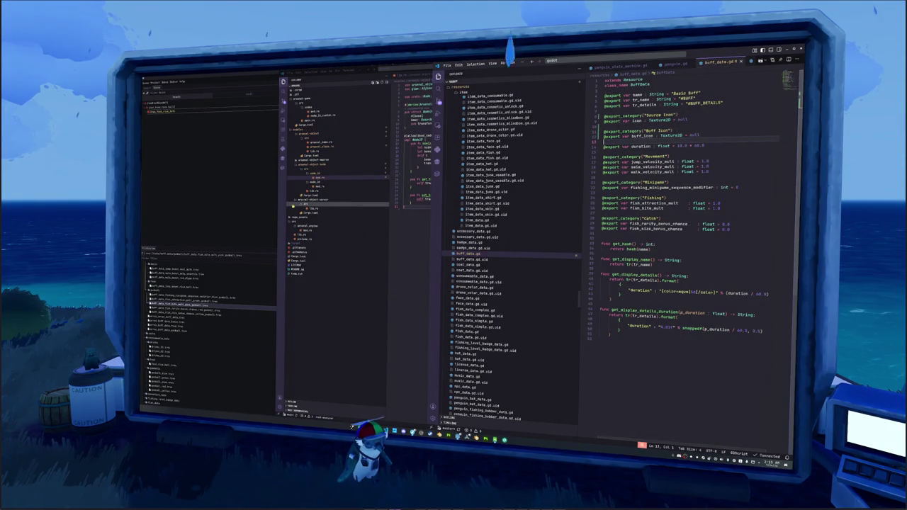
click(273, 211)
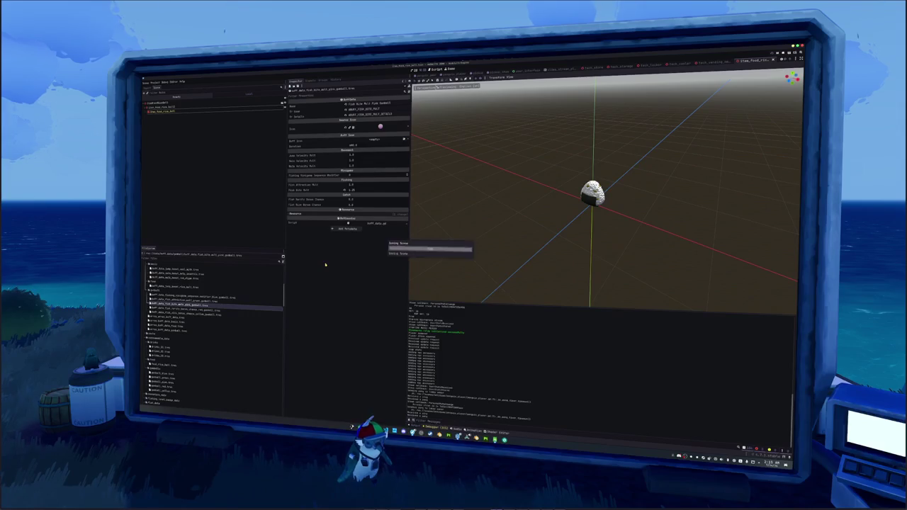
Look through the gumball and jelly buff resources' Buff Icon pickers without assigning anything
click(193, 300)
click(189, 306)
scroll(184, 309, up, 2)
click(183, 307)
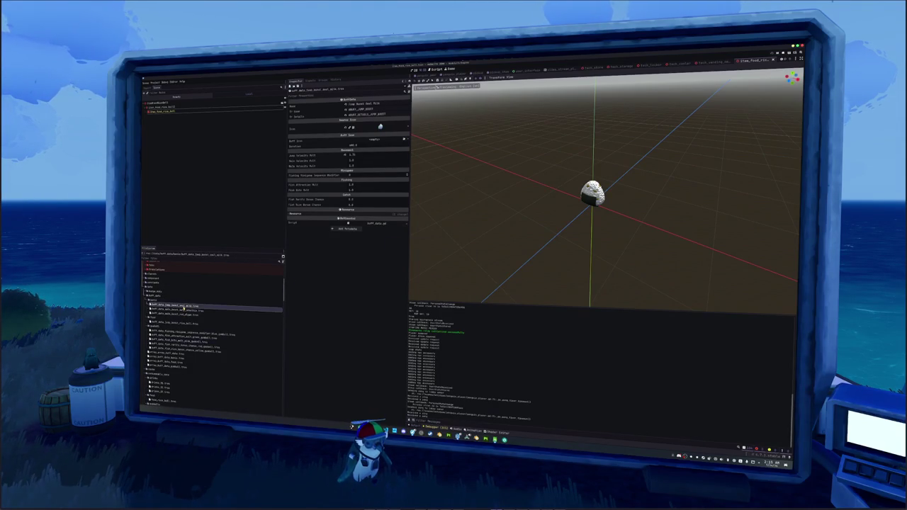
click(403, 139)
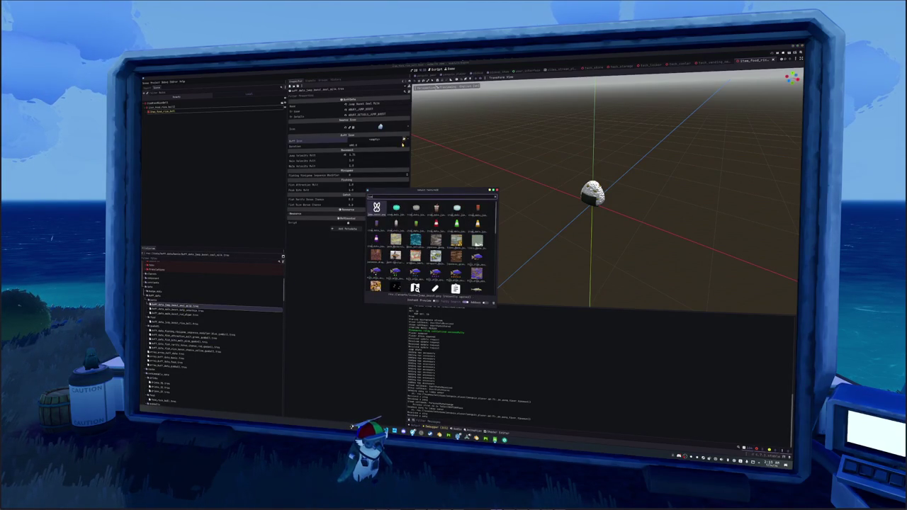
key(Escape)
click(188, 310)
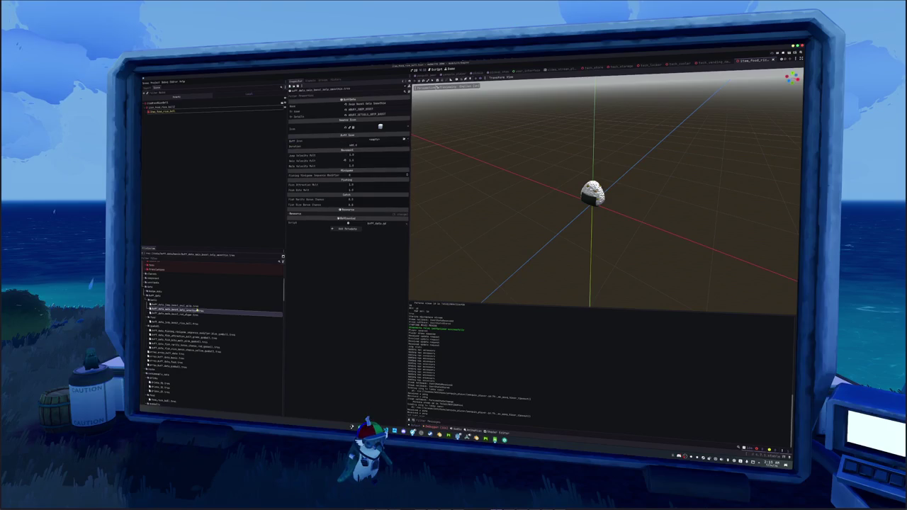
click(403, 139)
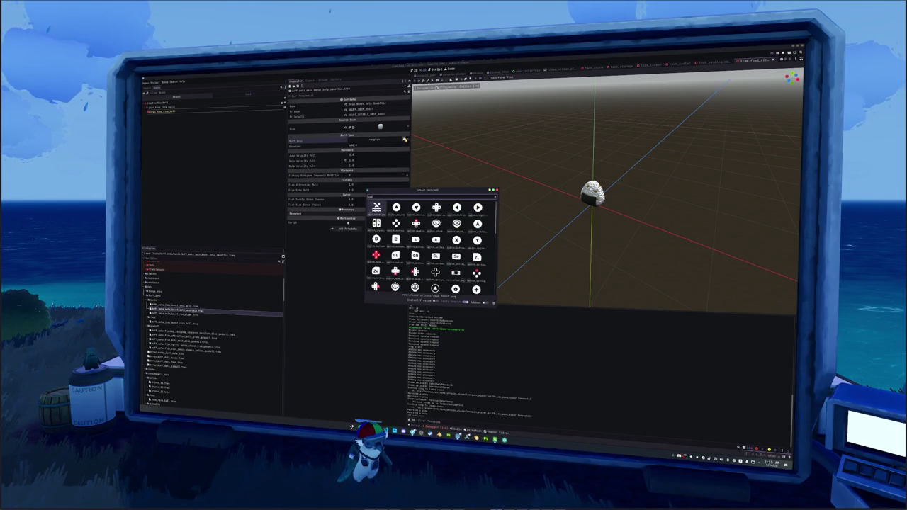
key(Escape)
Assign the swimmer icon to the red algae buff and the bunny icon to the jump boost rice ball
click(188, 314)
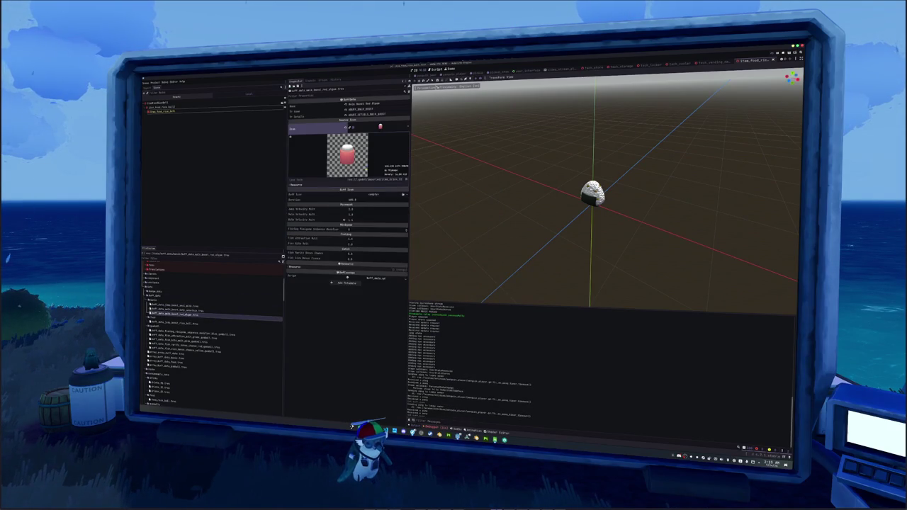
click(380, 127)
click(403, 139)
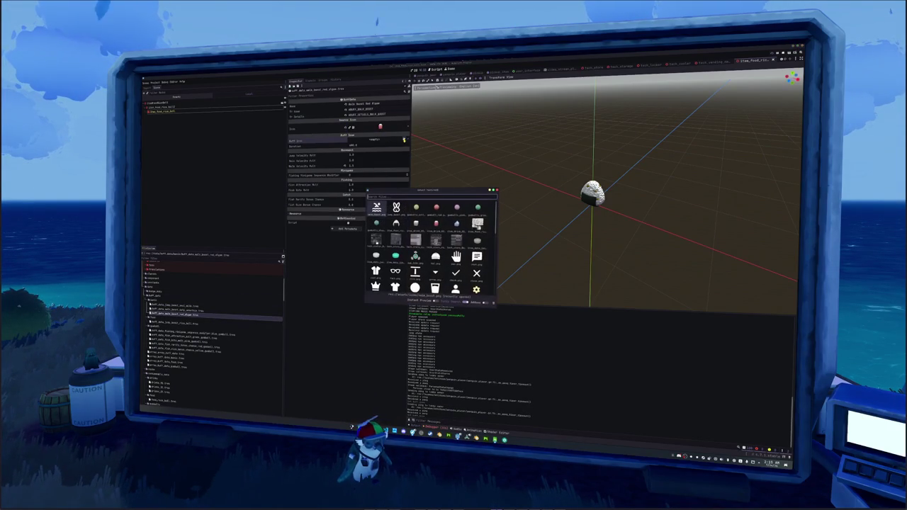
scroll(432, 248, down, 3)
scroll(432, 248, up, 3)
double_click(376, 206)
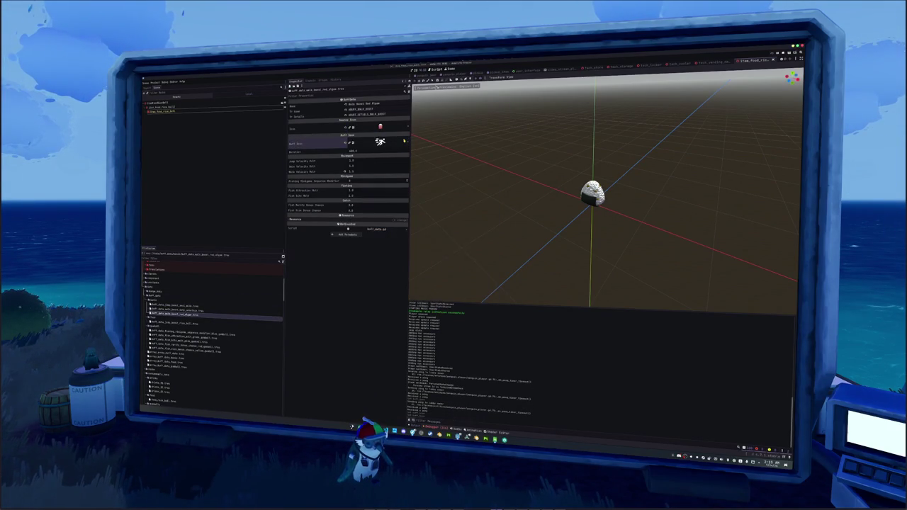
click(177, 323)
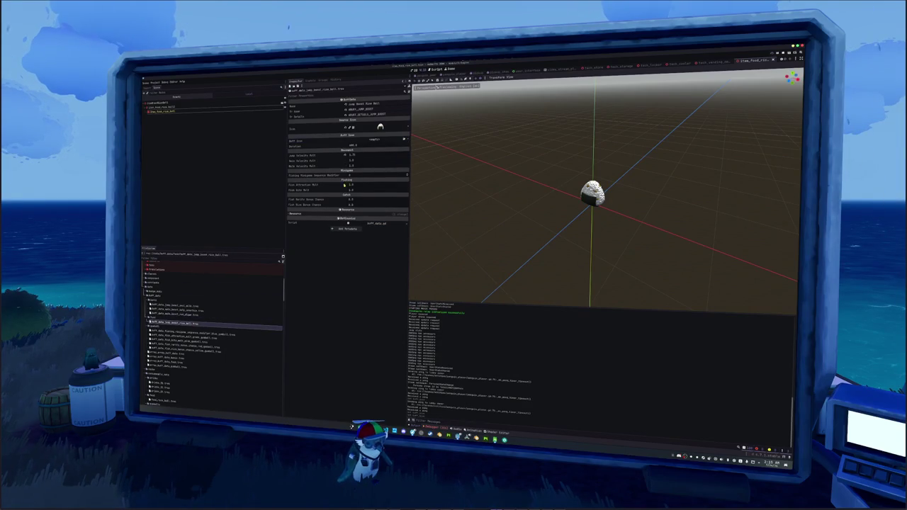
click(403, 139)
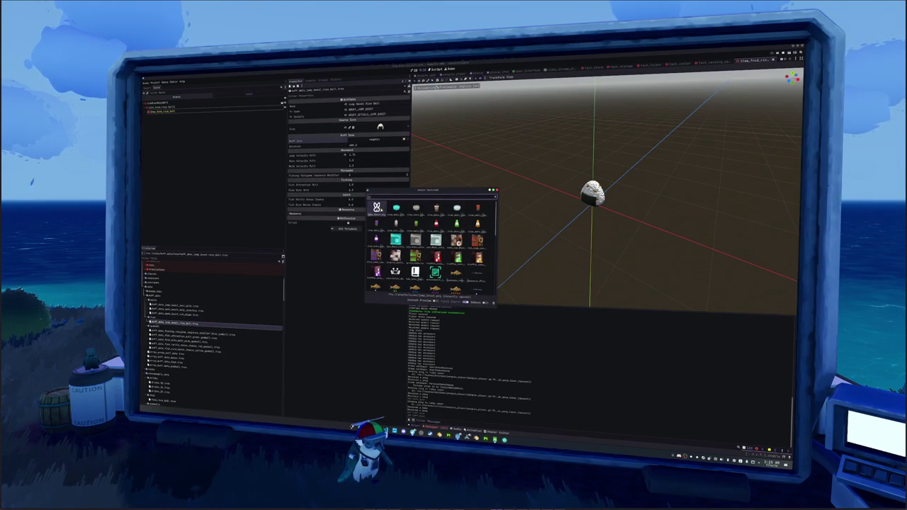
double_click(380, 207)
Give the blue gumball an arrow icon, the green gumball a heart, and the pink gumball the 'rice' icon
click(179, 332)
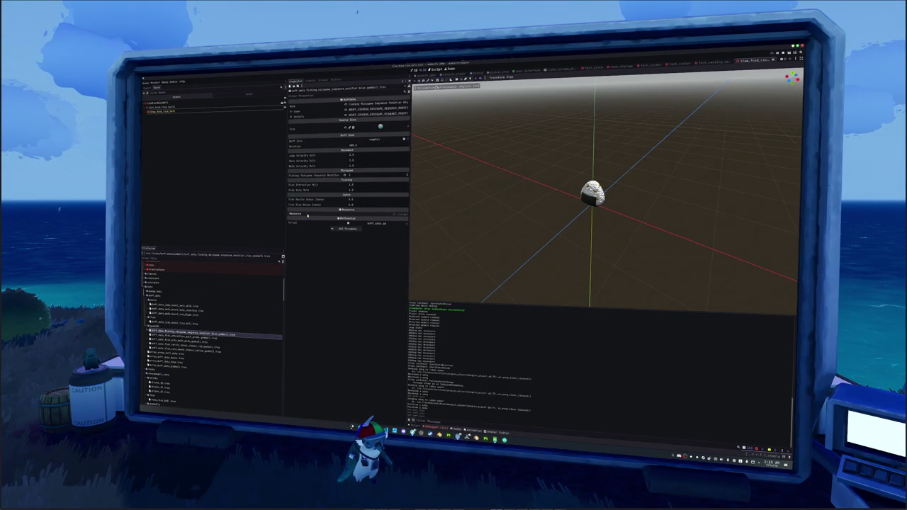
click(373, 139)
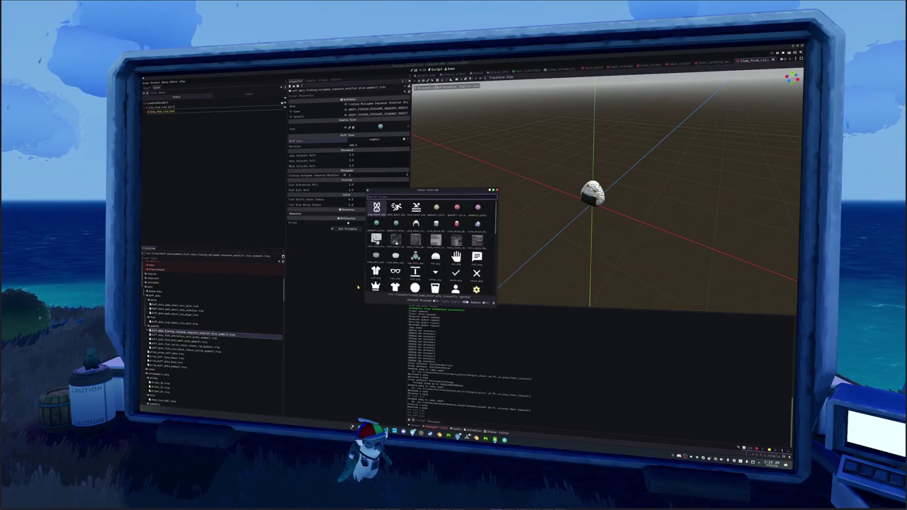
text(sequence)
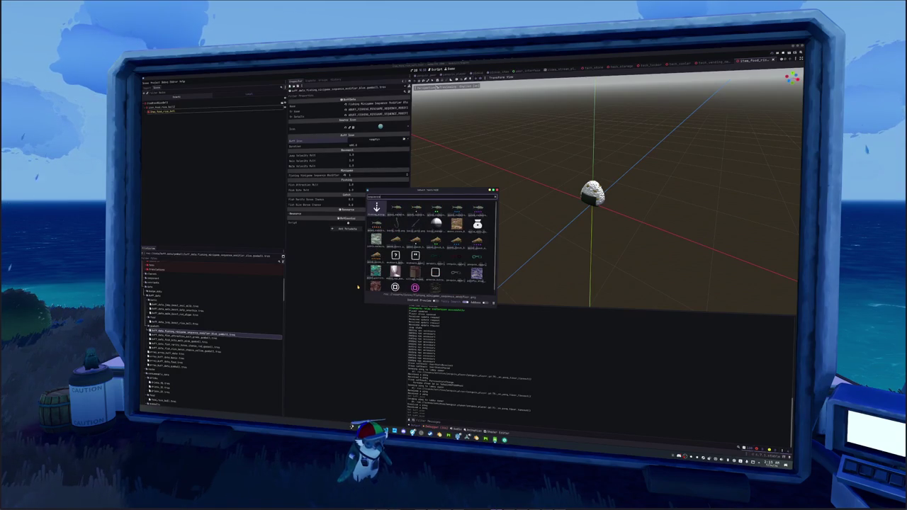
key(Return)
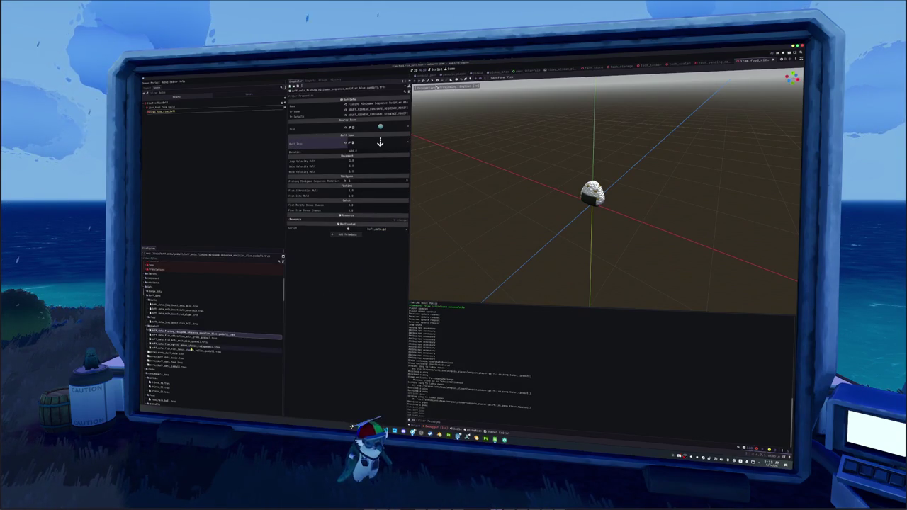
click(196, 337)
click(374, 140)
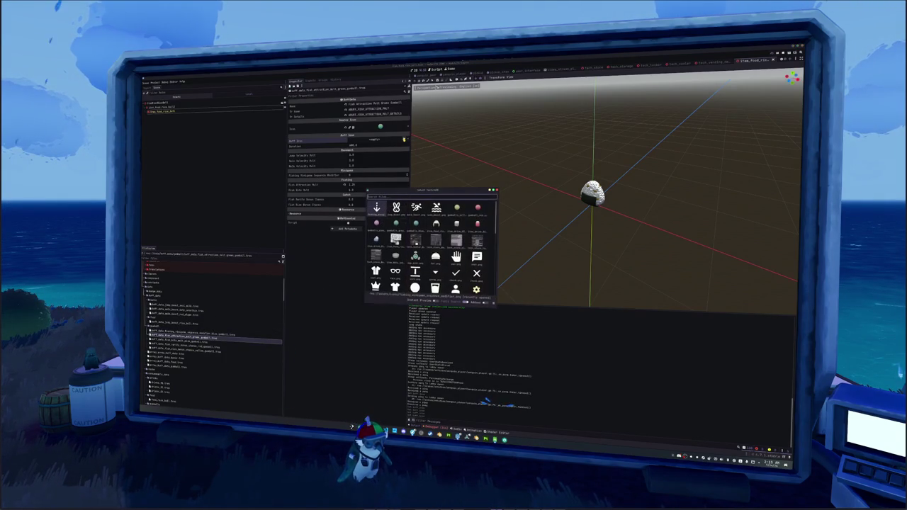
text(heart)
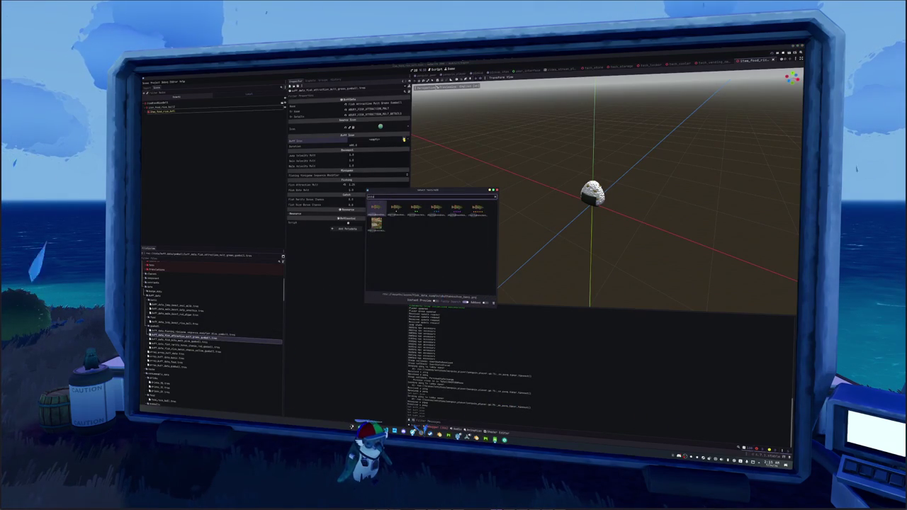
key(Return)
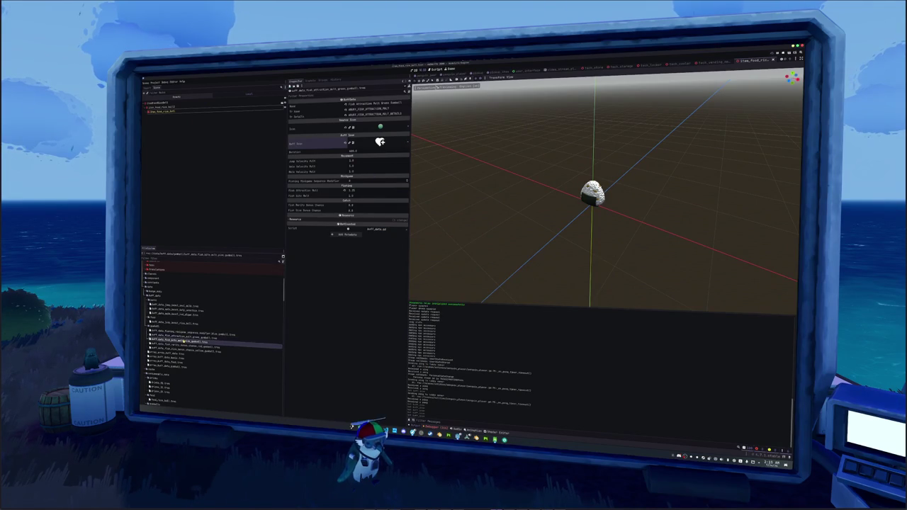
key(Down)
click(404, 139)
text(rice)
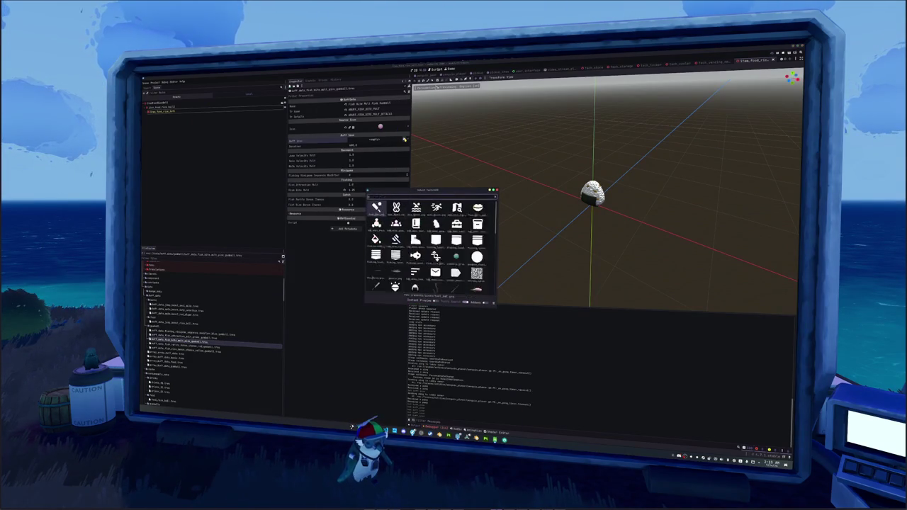
key(Return)
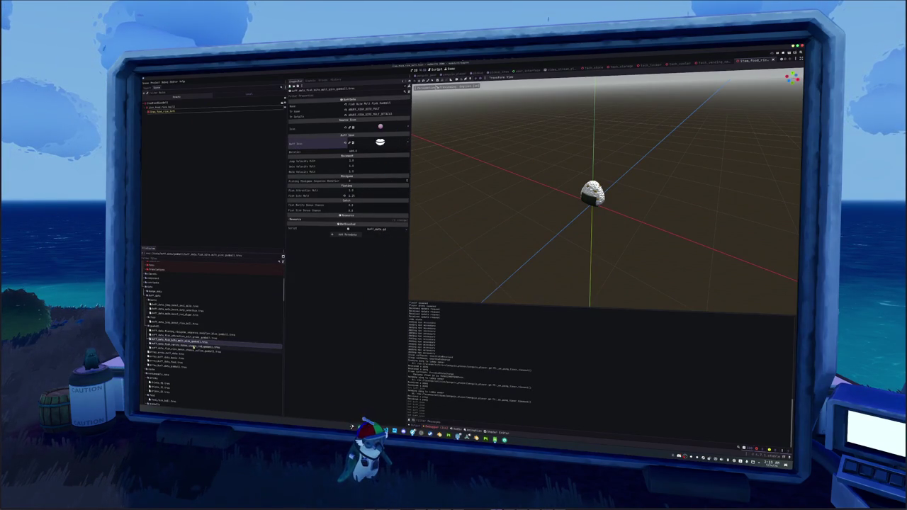
Assign Buff Icons to the red and yellow gumballs, using the four-arrow move icon for yellow
click(193, 346)
click(405, 139)
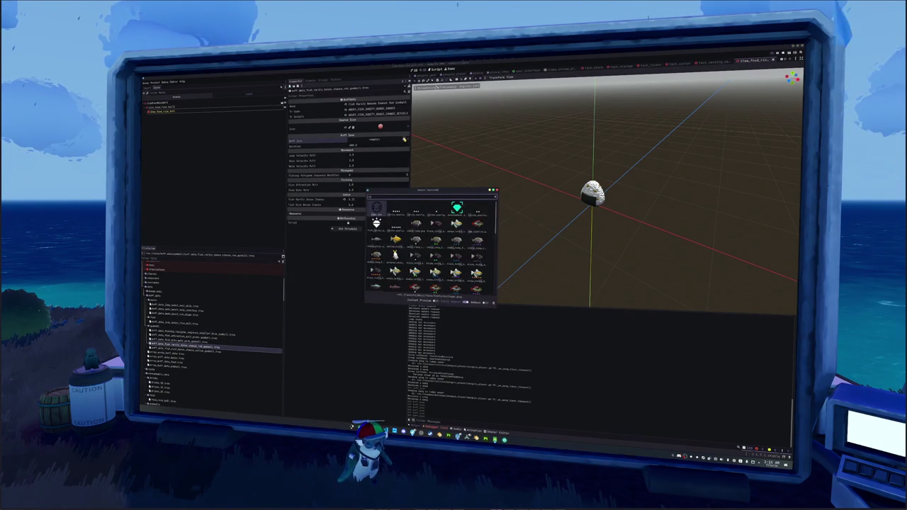
double_click(436, 207)
key(Down)
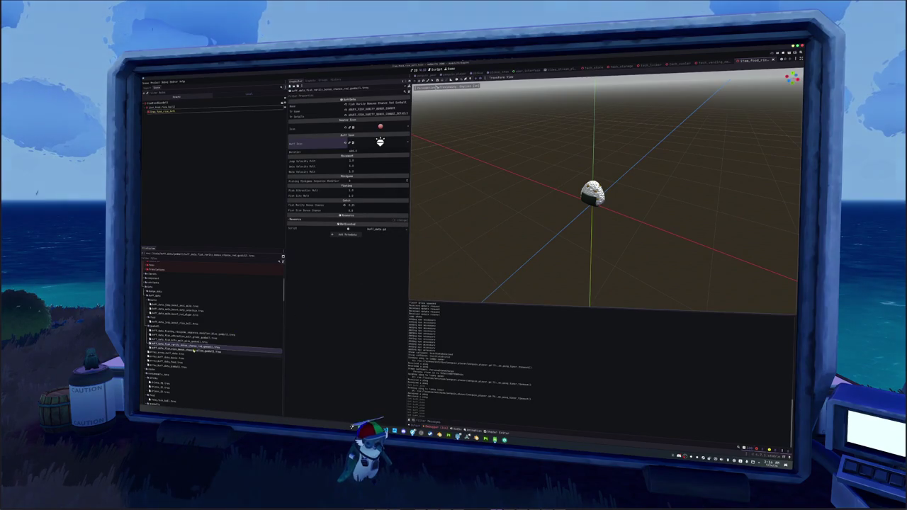
click(403, 139)
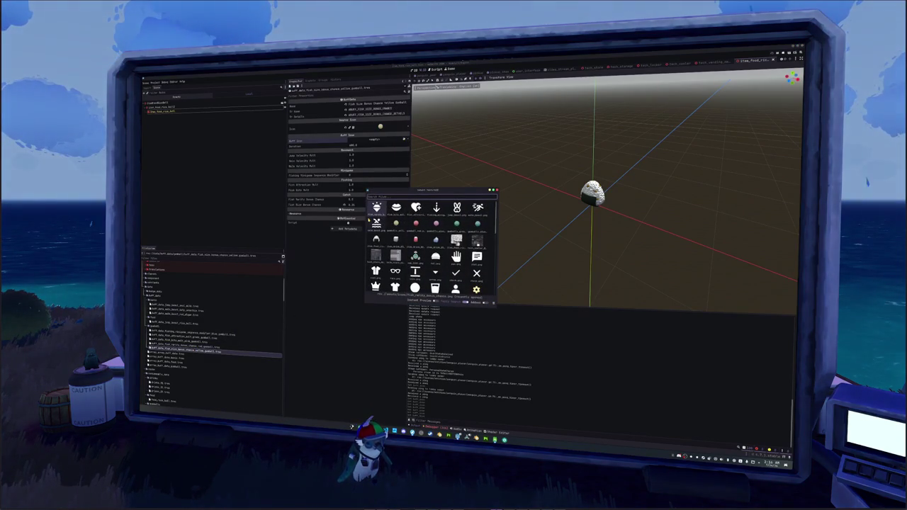
scroll(433, 248, down, 5)
double_click(375, 284)
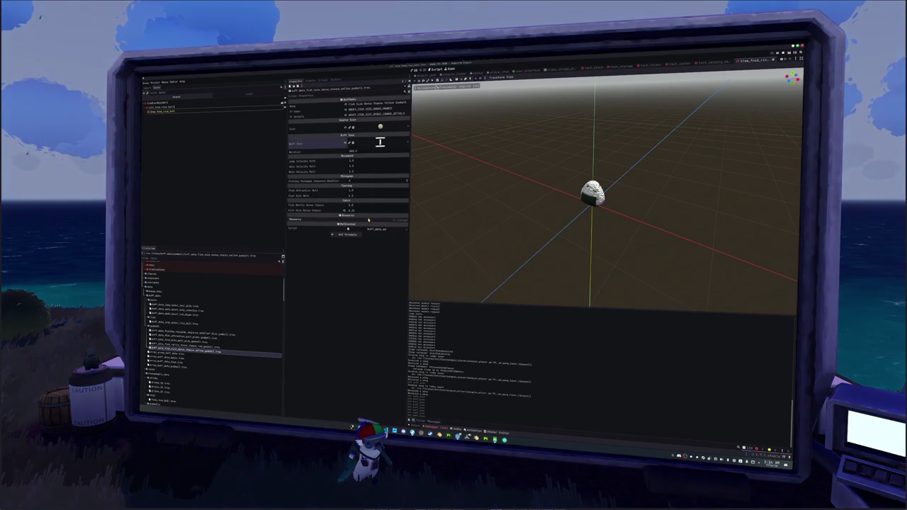
click(408, 145)
click(382, 254)
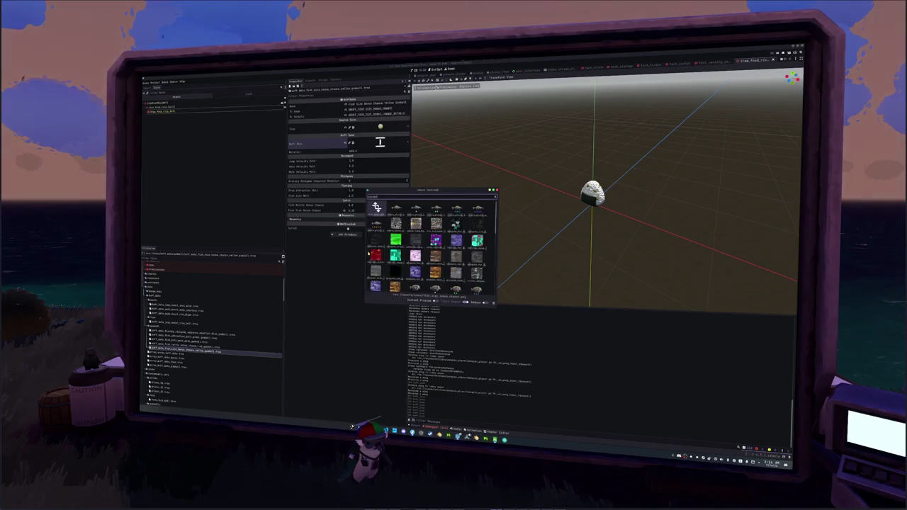
double_click(368, 253)
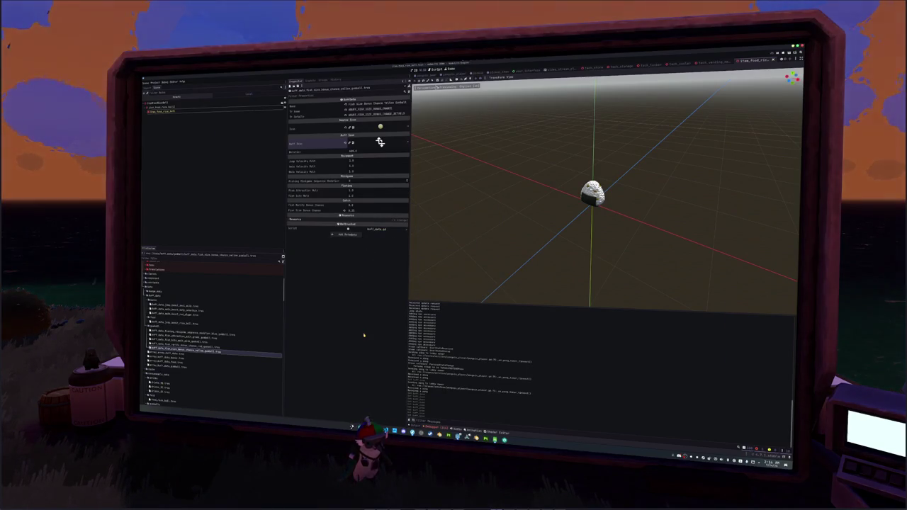
Quick-open the buff data container scene
key(shift+alt+o)
key(Down)
key(Return)
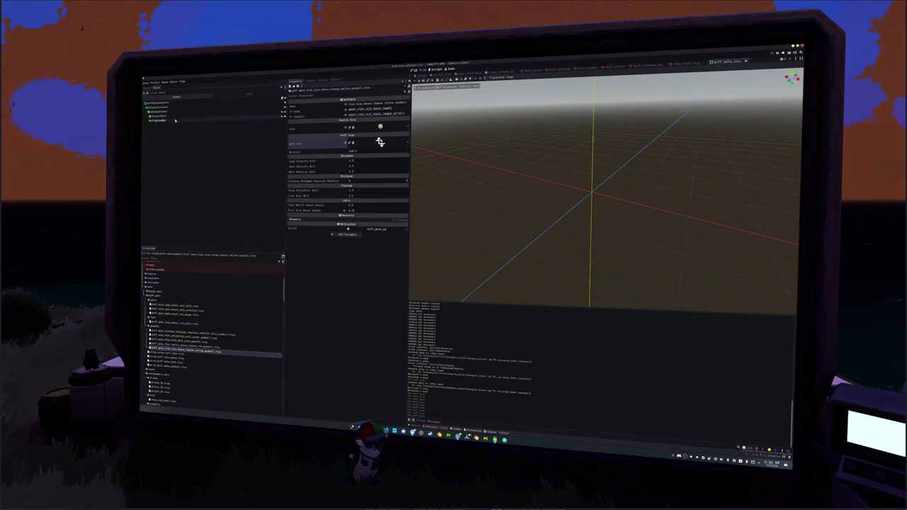
Duplicate the TextureRect node and nest the copy, TextureRect2, under it
click(187, 118)
scroll(469, 206, down, 2)
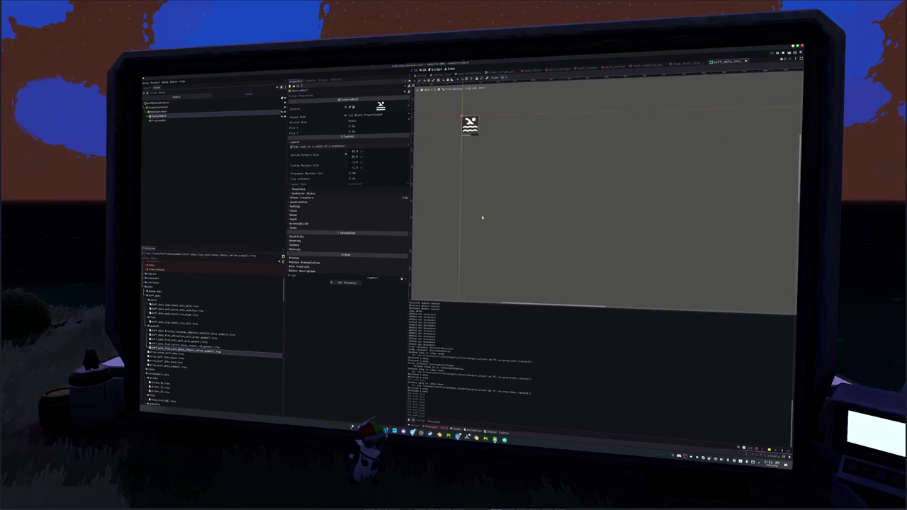
scroll(479, 213, up, 2)
key(ctrl+d)
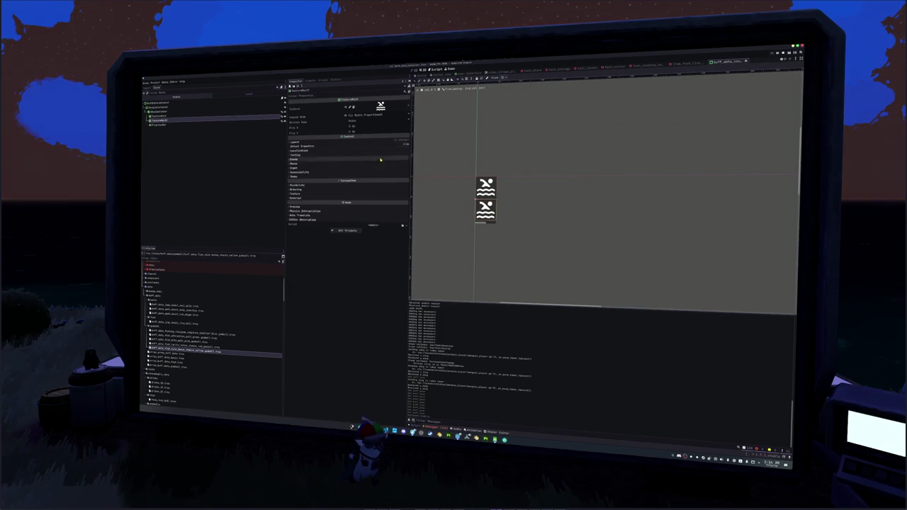
drag(163, 121, 166, 122)
Anchor TextureRect2 to the bottom-right corner and set its width to 25 px
click(356, 142)
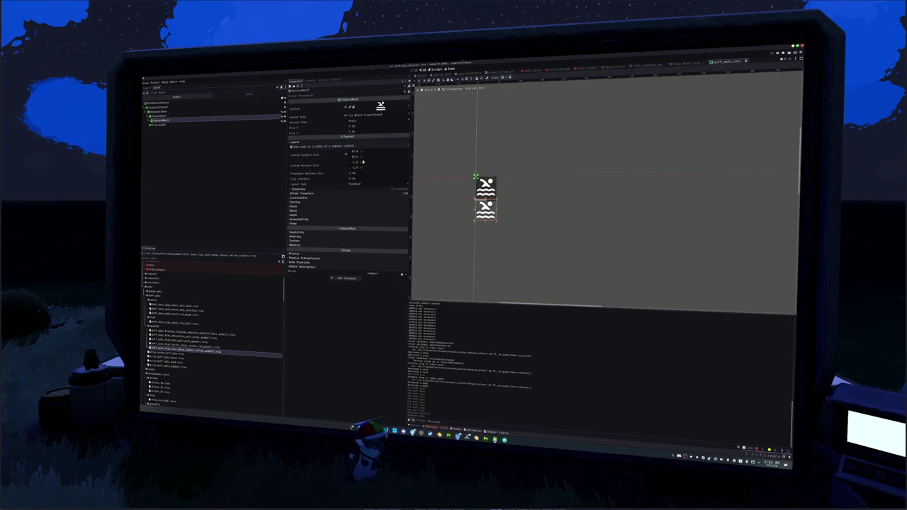
click(356, 153)
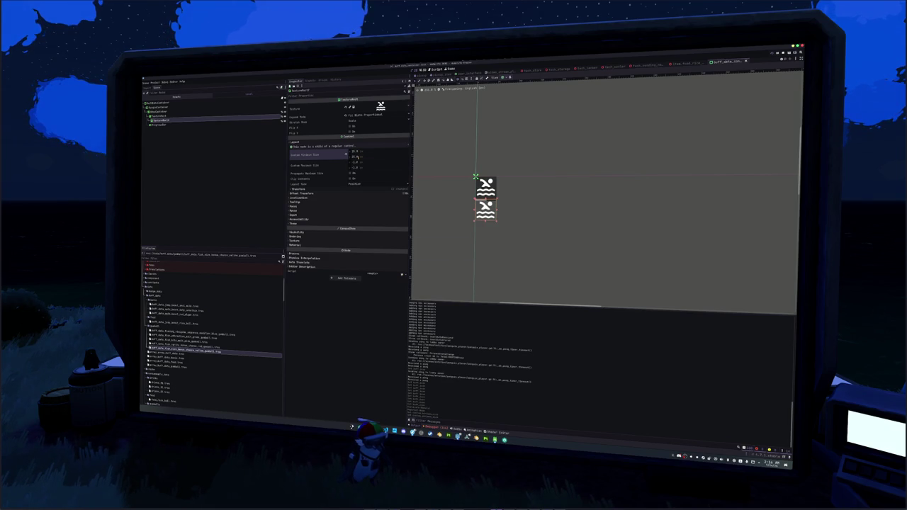
click(505, 78)
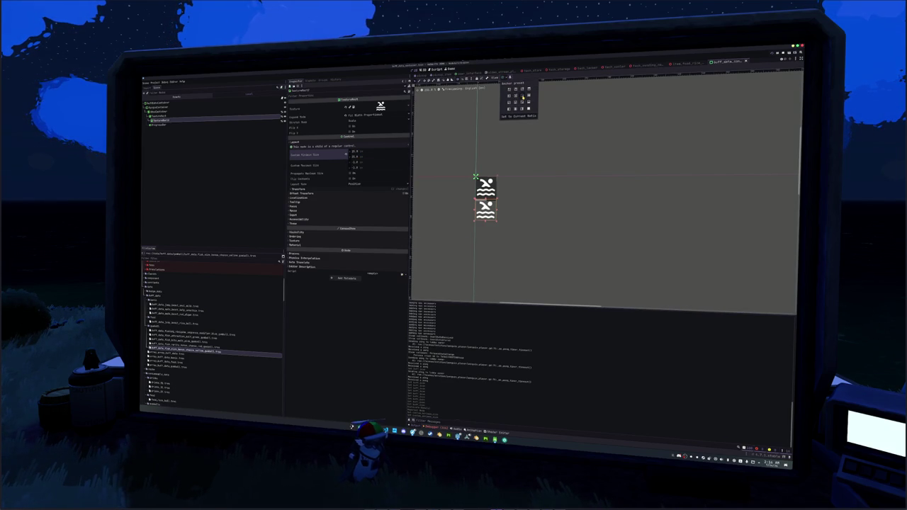
click(522, 97)
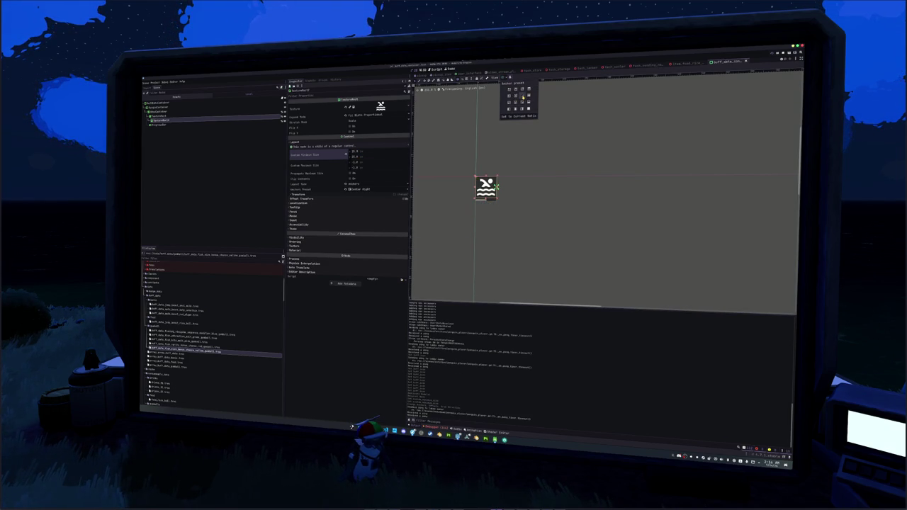
click(312, 194)
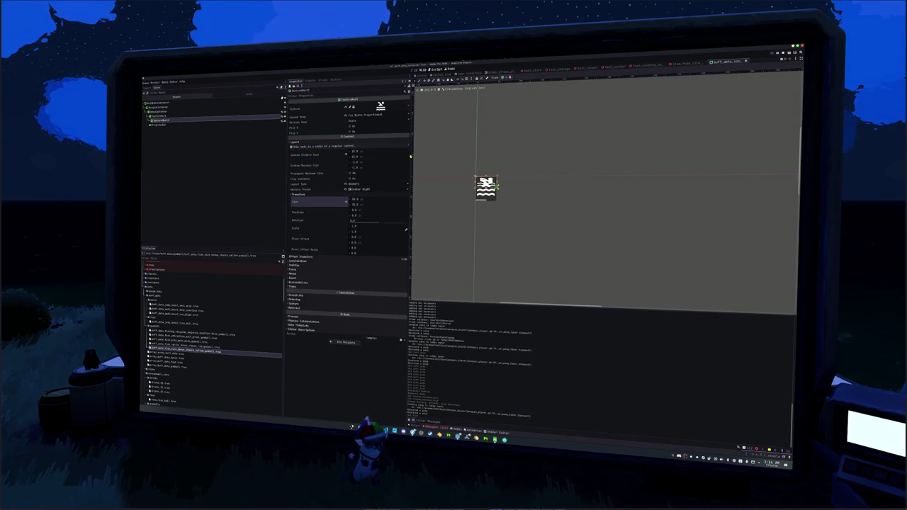
click(505, 78)
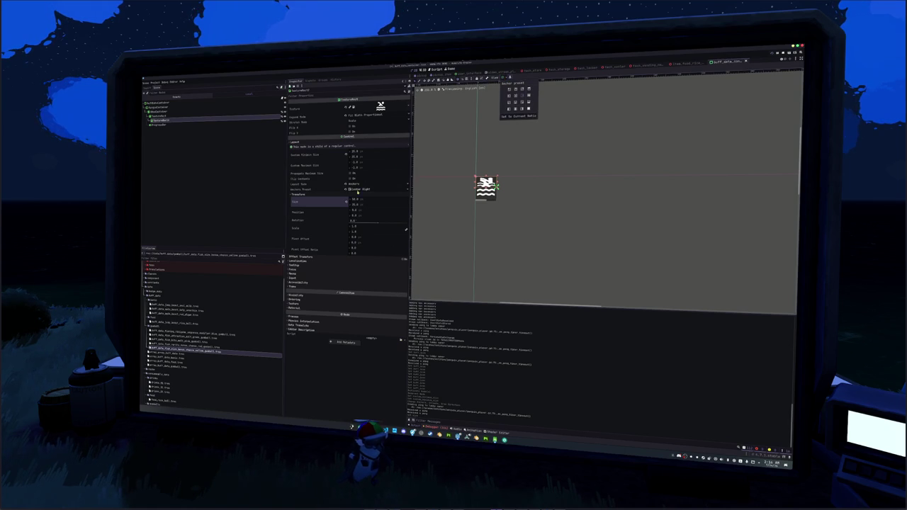
click(355, 201)
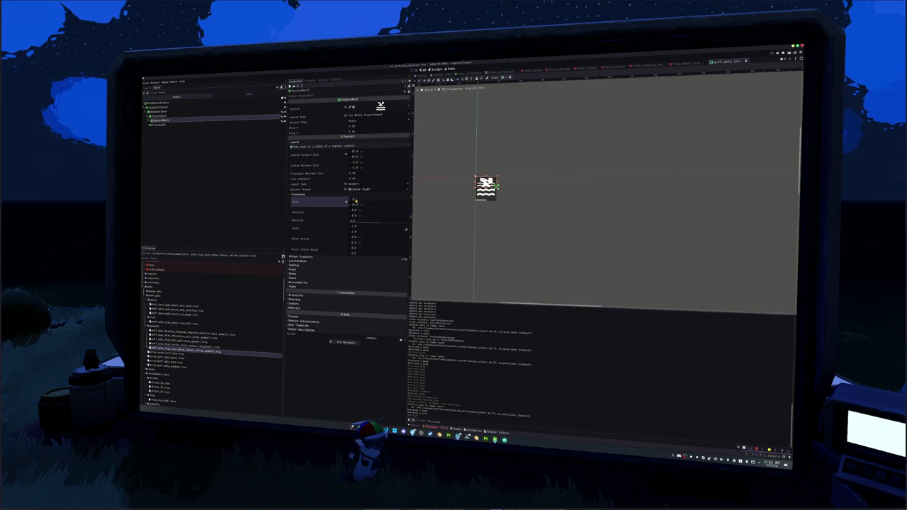
text(25)
click(504, 78)
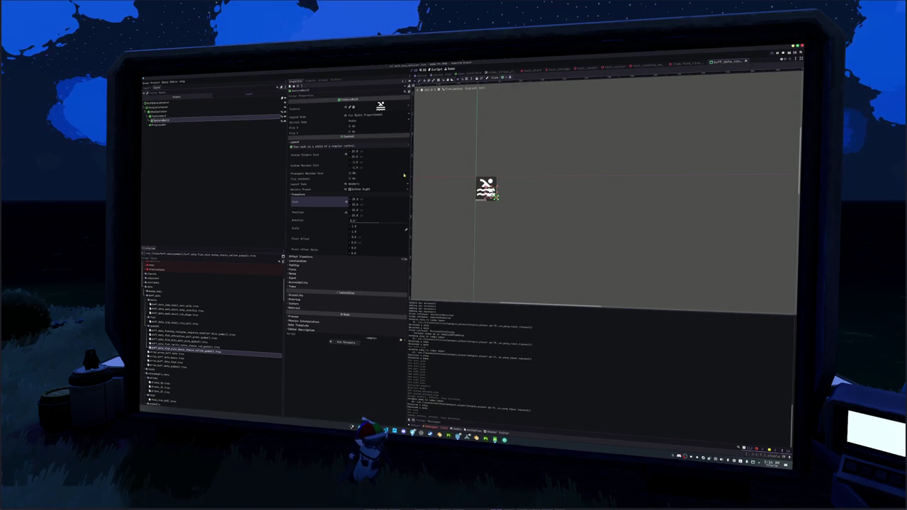
click(519, 98)
click(161, 115)
click(407, 107)
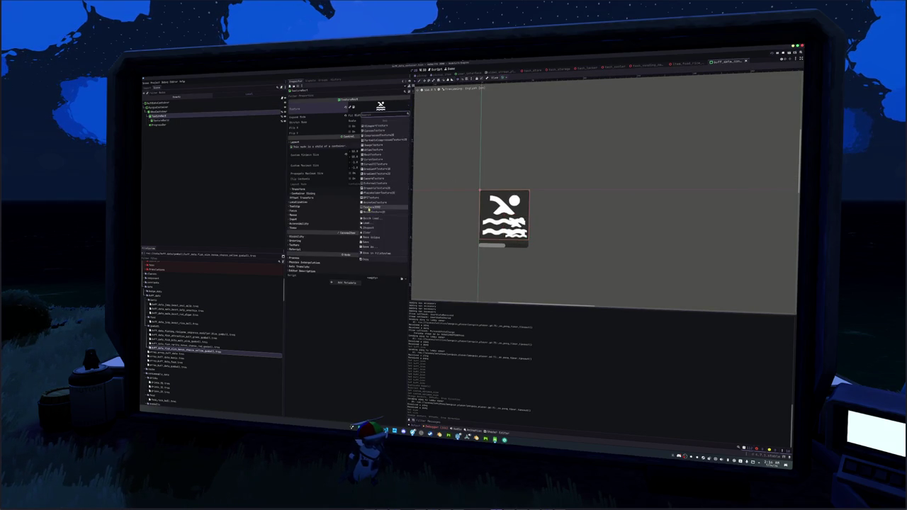
Set the main icon to the yellow ball texture and rename TextureRect2 to BuffTextureRect
click(382, 218)
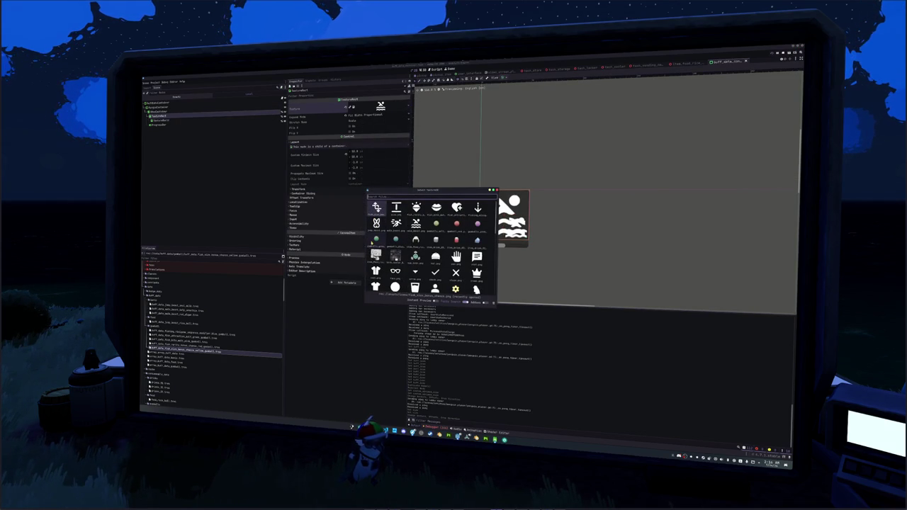
double_click(436, 223)
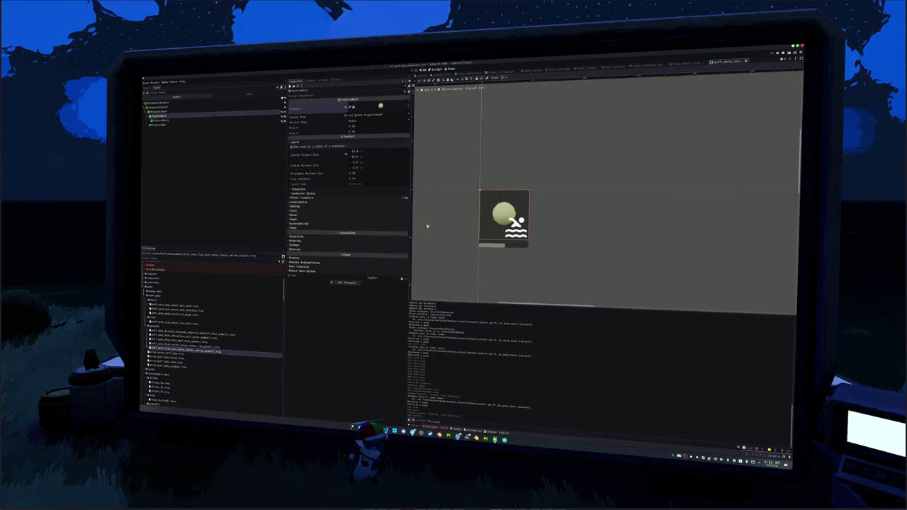
click(174, 120)
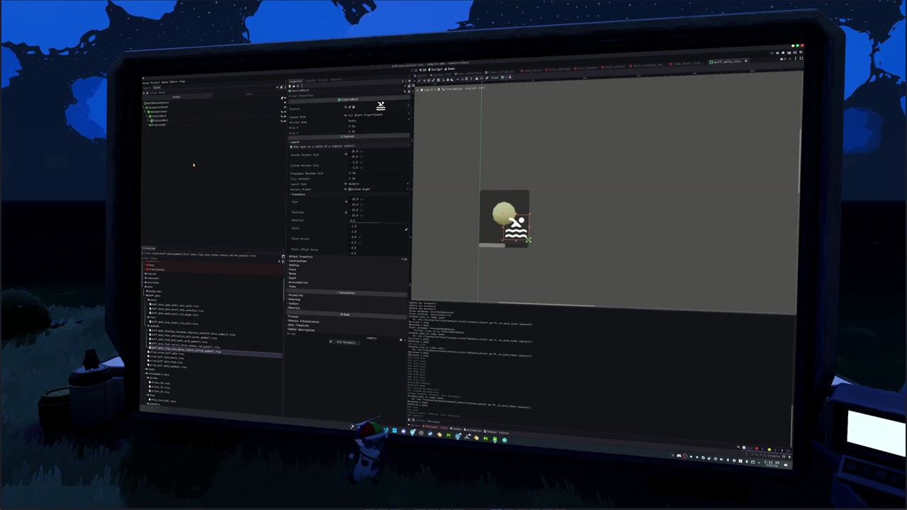
key(Return)
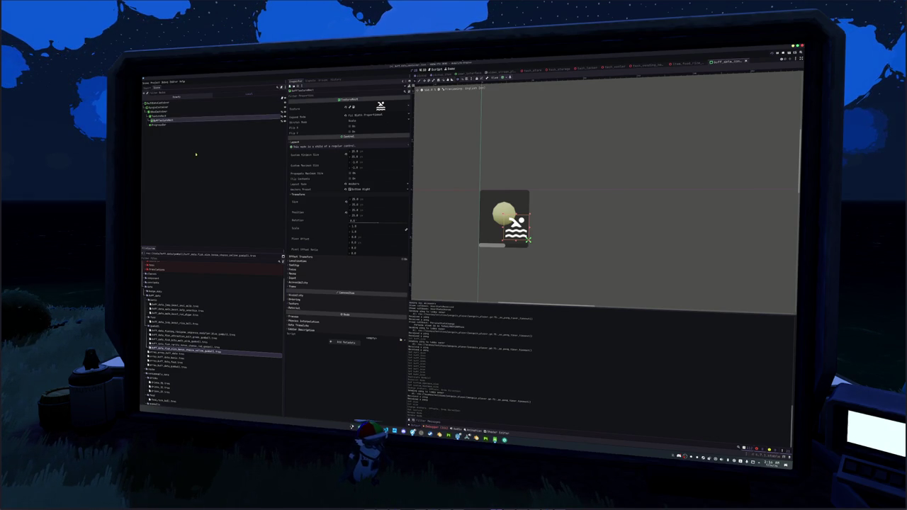
click(265, 101)
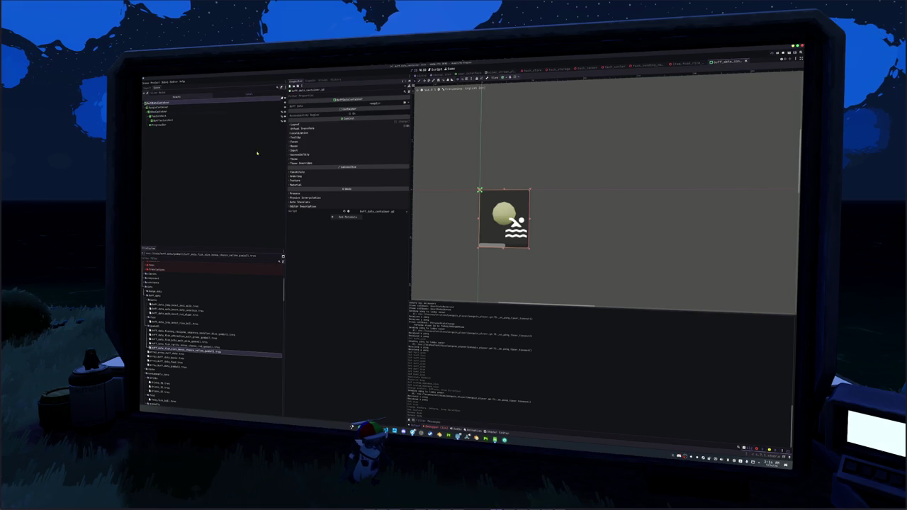
click(282, 101)
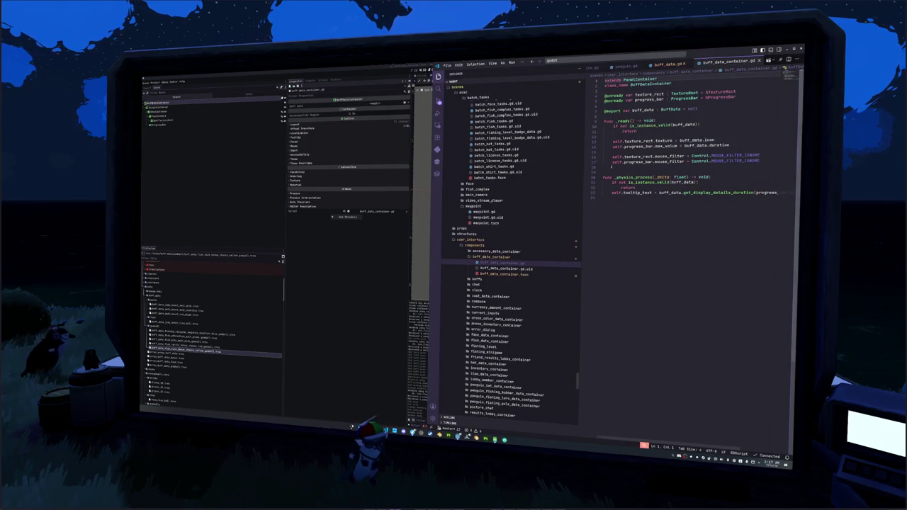
click(603, 97)
key(Return)
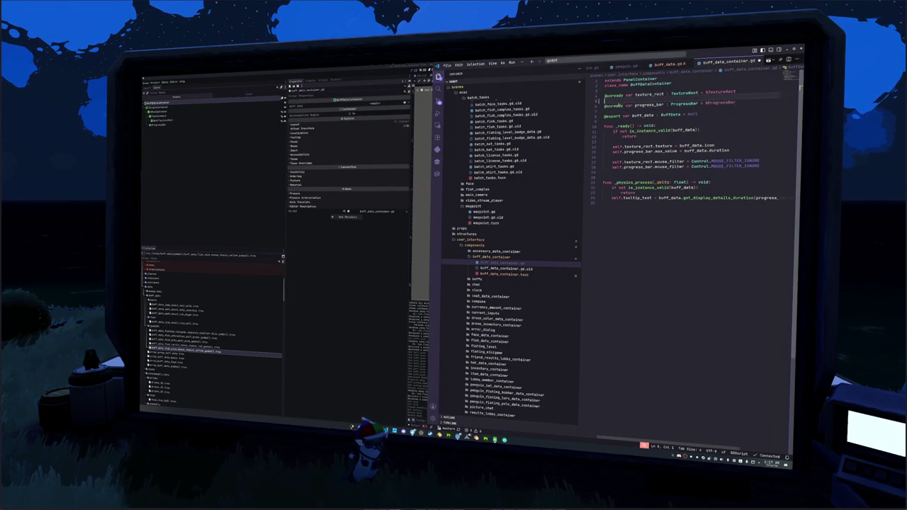
text(@onready var buff_texture_rect : Tex)
text(tureRect = )
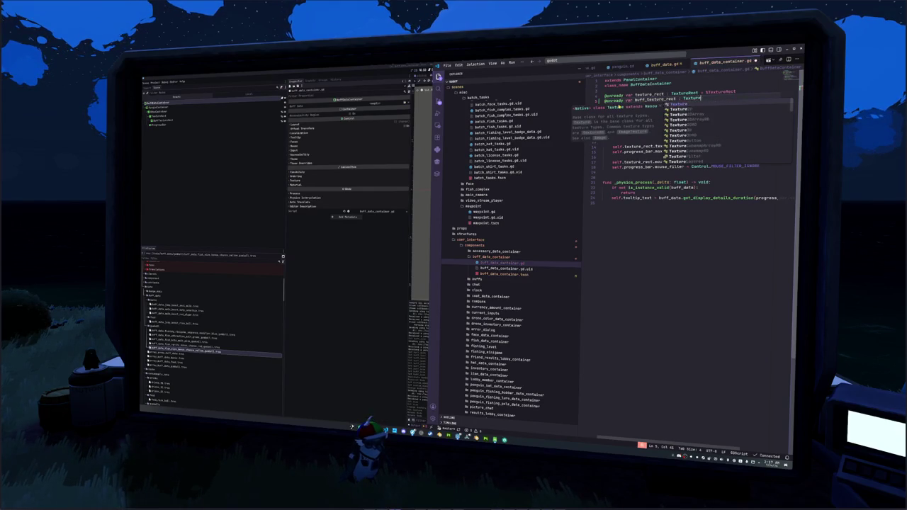
text($TextureRect)
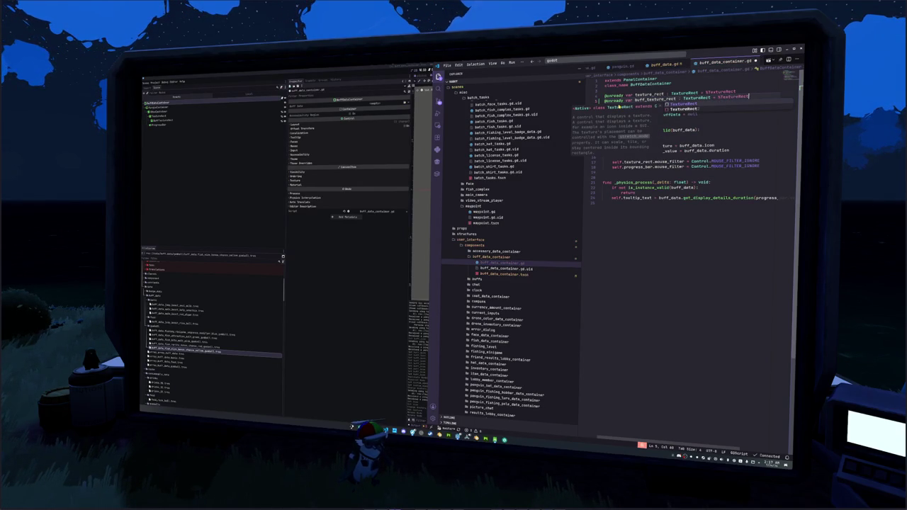
key(Return)
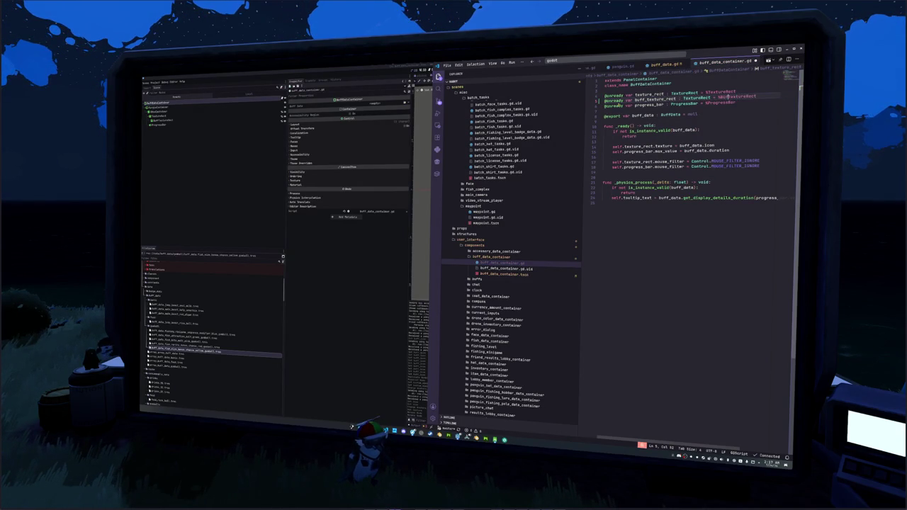
text(f)
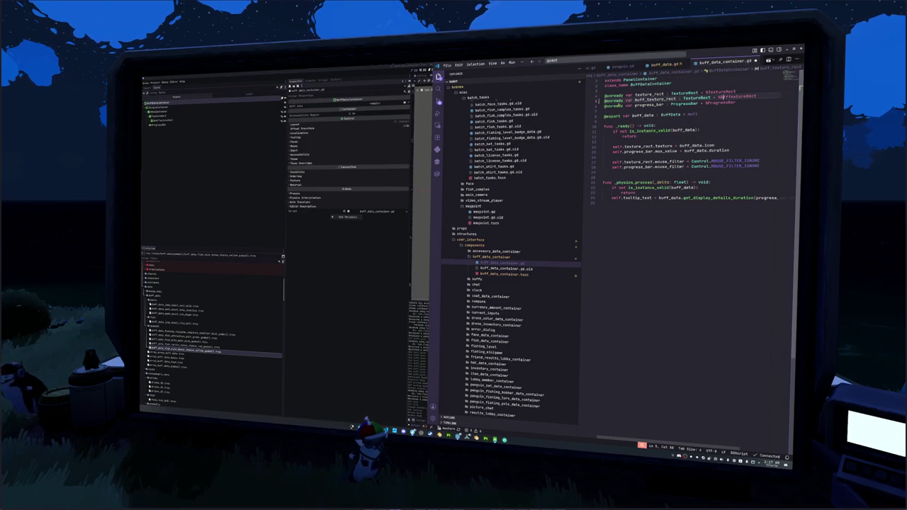
text(%)
In _ready(), assign buff_data.buff_icon to buff_texture_rect.texture
click(603, 121)
click(612, 141)
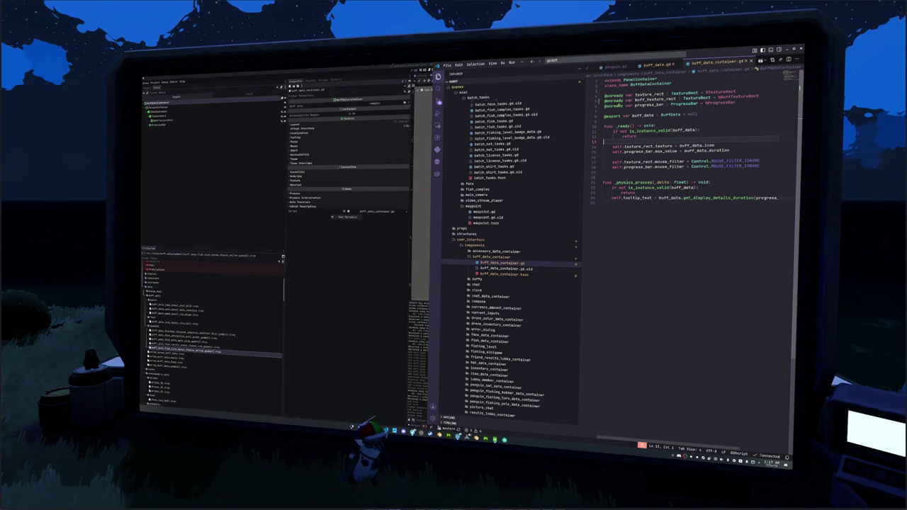
key(Return)
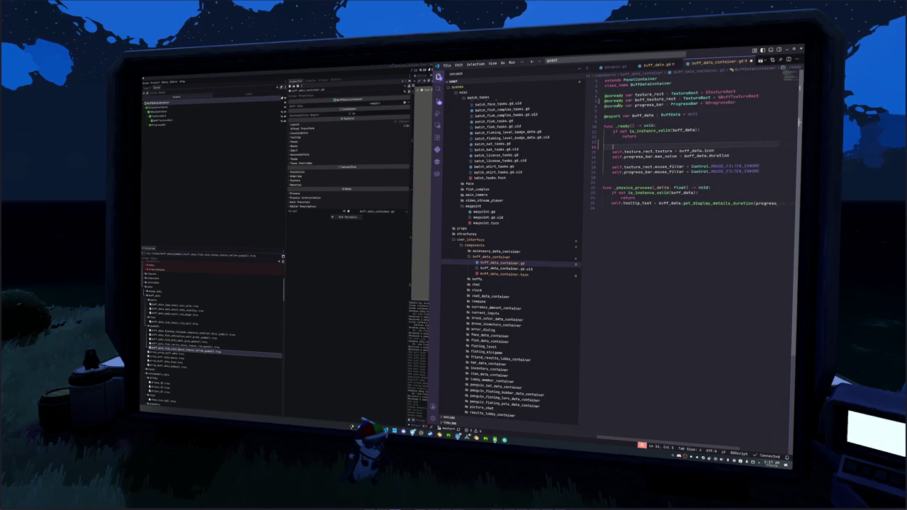
key(alt+Down)
text(self.buff_texture_rect.)
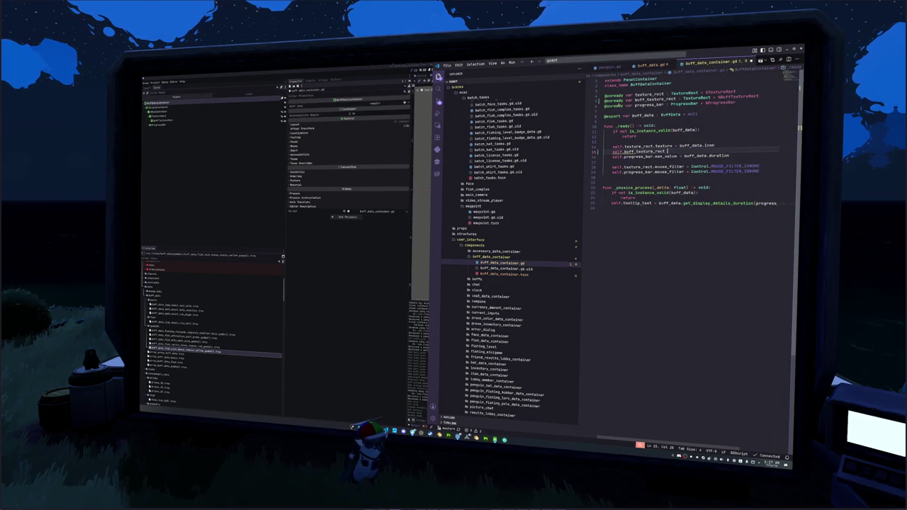
text(= buff_data.bu)
key(Tab)
key(Return)
click(708, 150)
text(.t)
key(Tab)
click(604, 162)
Run the project from Godot and start a game from the title screen into the village
click(636, 209)
click(384, 280)
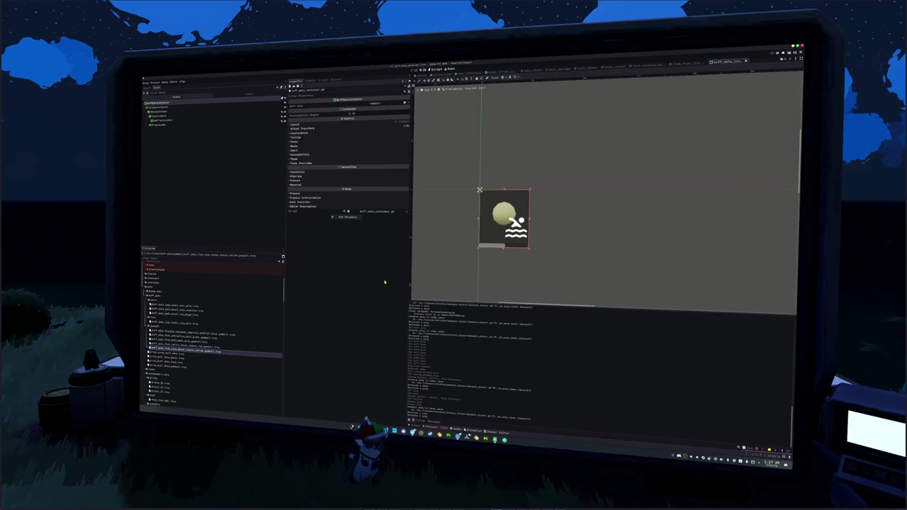
key(F6)
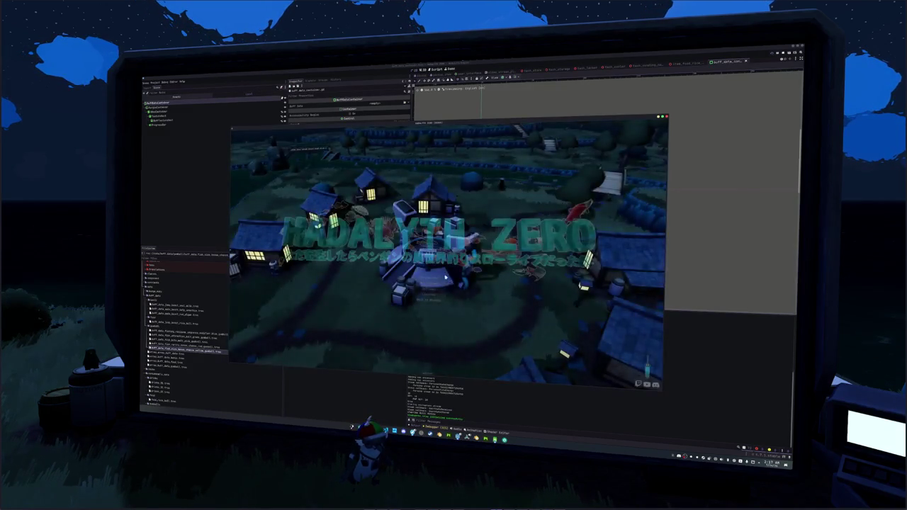
click(441, 280)
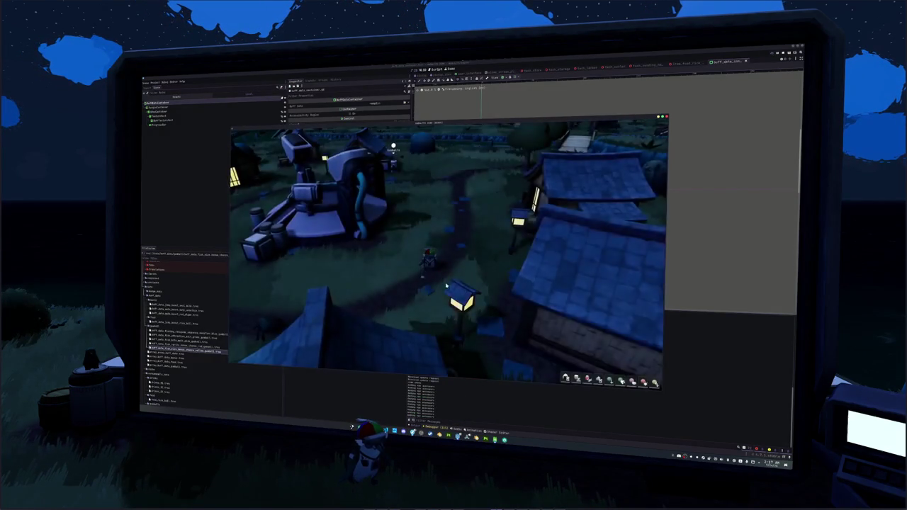